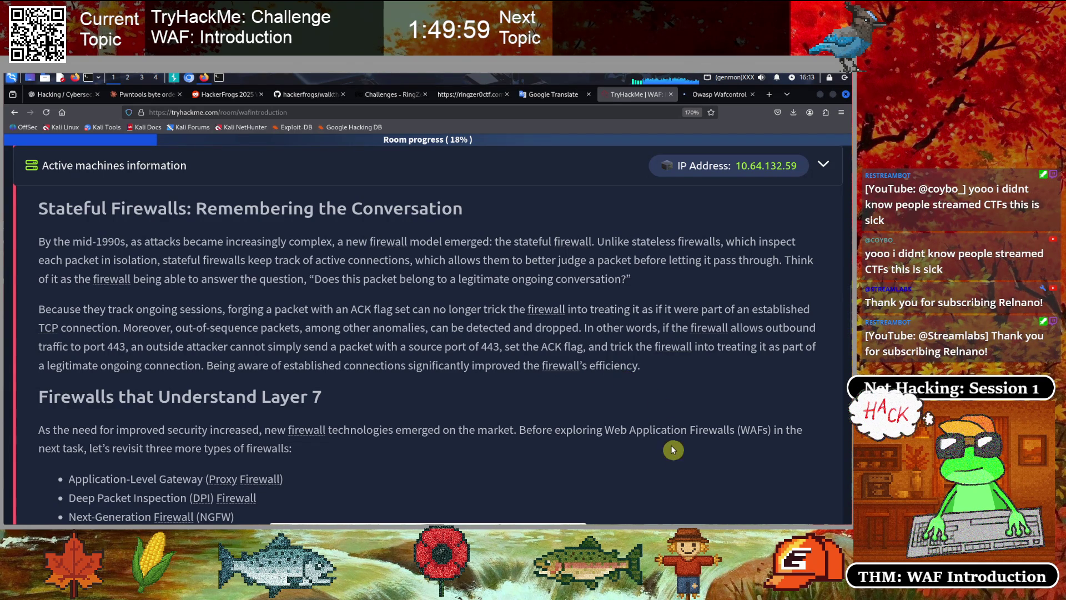
Scroll past Stateful Firewalls to the 'Firewalls that Understand Layer 7' section
{"action": "scroll", "coordinate": [524, 384], "scroll_direction": "down", "scroll_amount": 2}
{"action": "scroll", "coordinate": [516, 383], "scroll_direction": "down", "scroll_amount": 1}
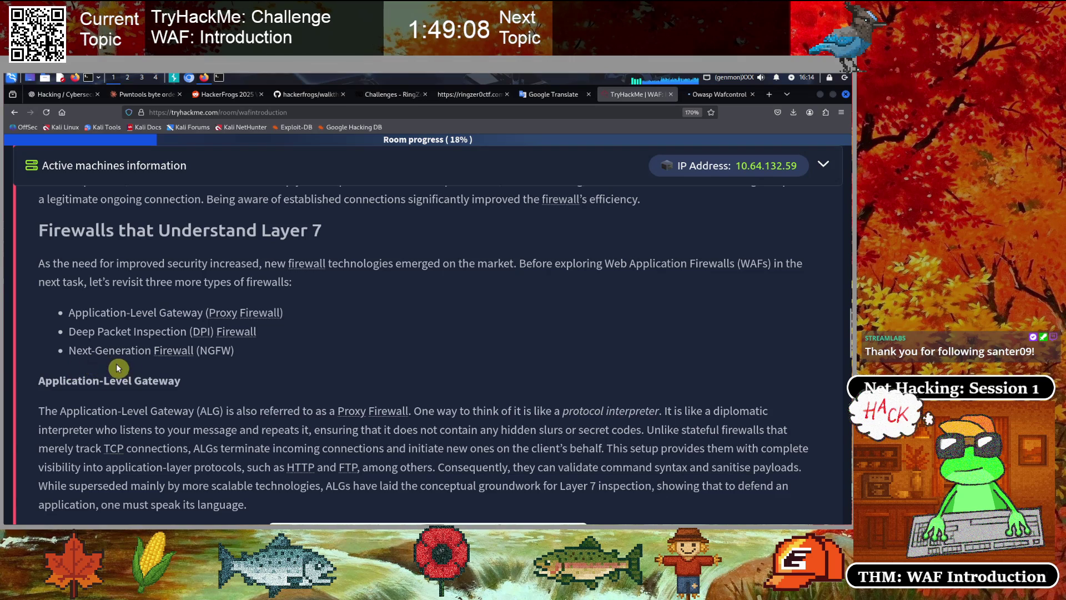
Read the Application-Level Gateway text, highlighting the 'hidden slurs or secret codes' and 'Layer 7 inspection' phrases
{"action": "scroll", "coordinate": [416, 362], "scroll_direction": "down", "scroll_amount": 3}
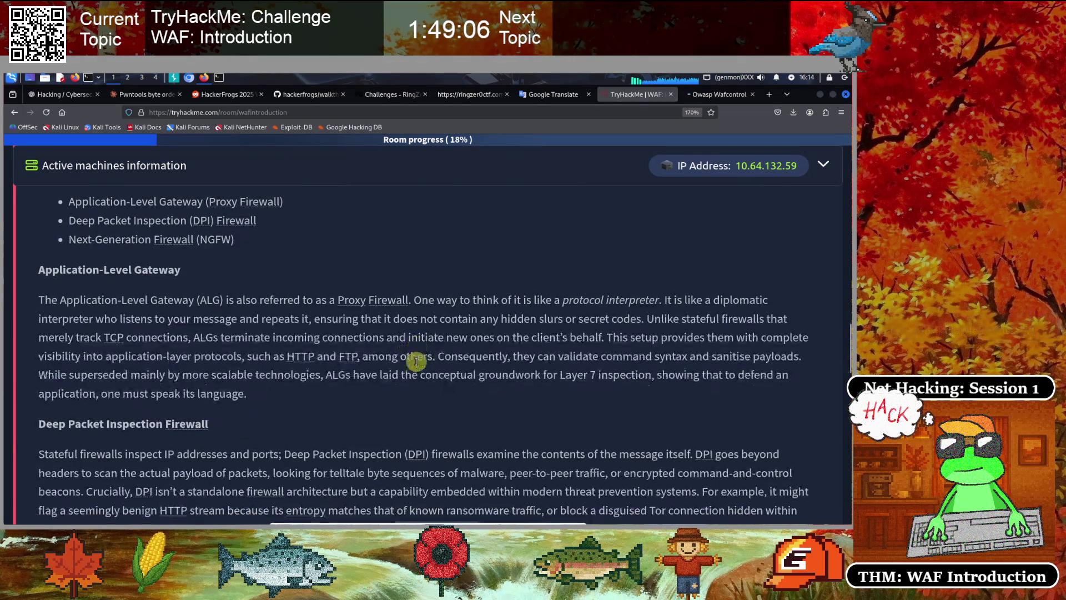
{"action": "scroll", "coordinate": [417, 362], "scroll_direction": "down", "scroll_amount": 2}
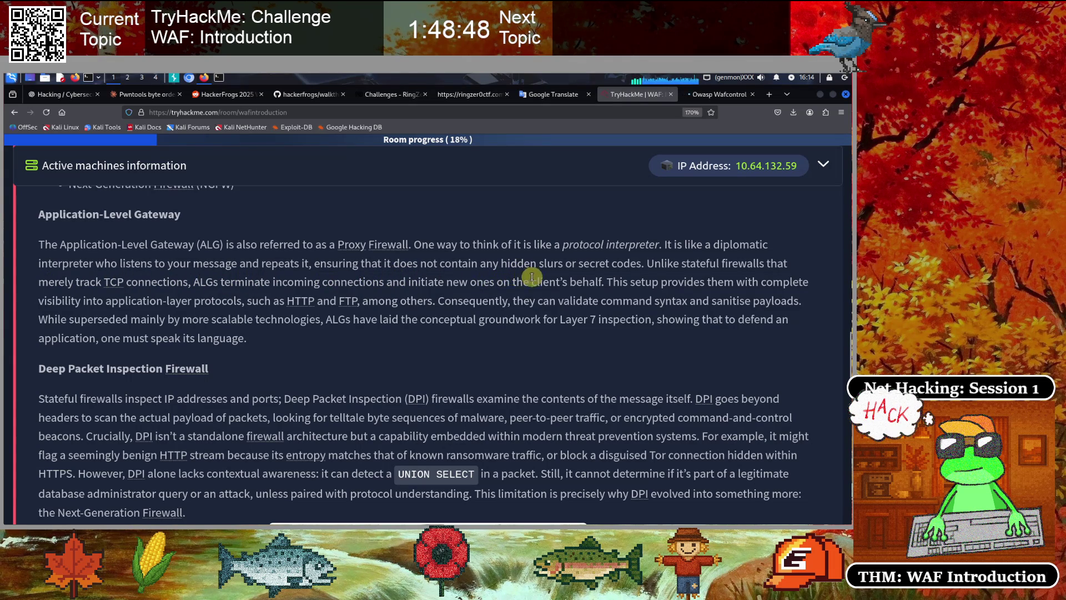
{"action": "left_click_drag", "start_coordinate": [518, 264], "coordinate": [636, 265]}
{"action": "left_click", "coordinate": [643, 287]}
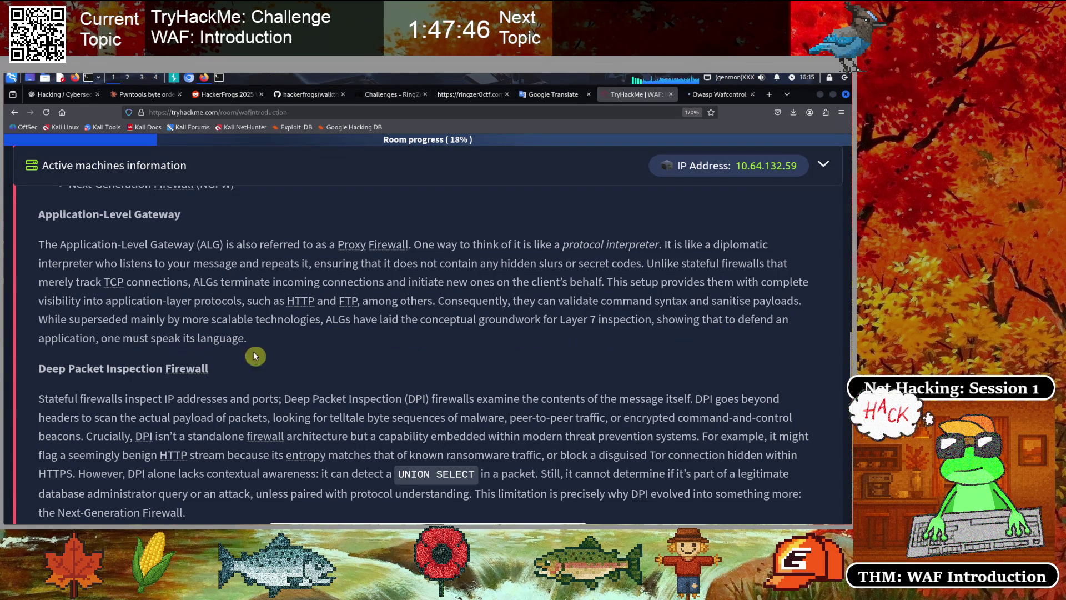
{"action": "left_click_drag", "start_coordinate": [560, 319], "coordinate": [663, 320]}
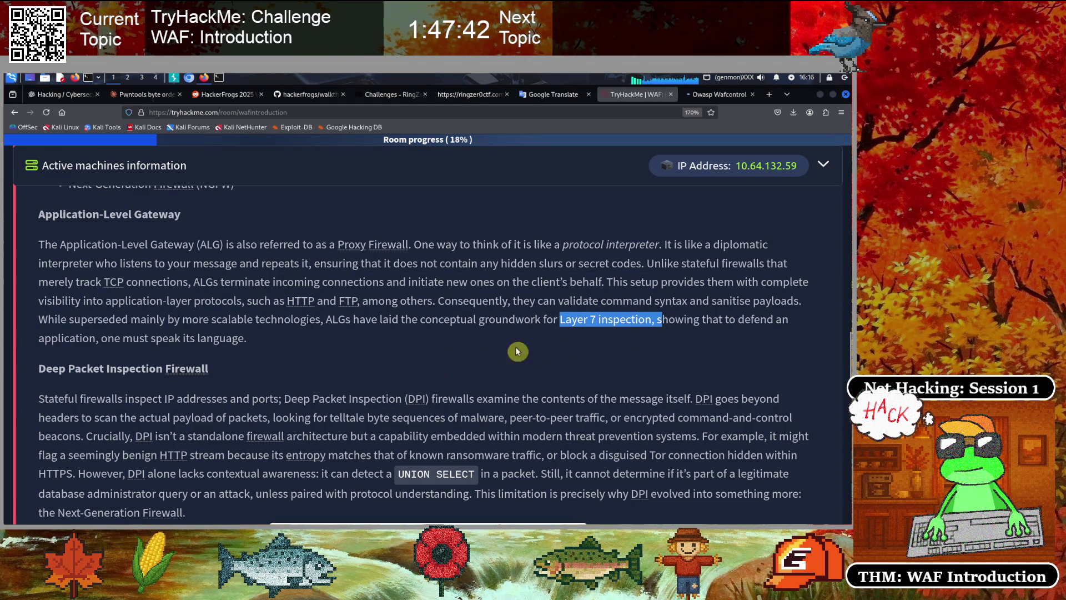
Clear the 'Layer 7 inspection' highlight and move on to the Deep Packet Inspection section
{"action": "left_click", "coordinate": [344, 348]}
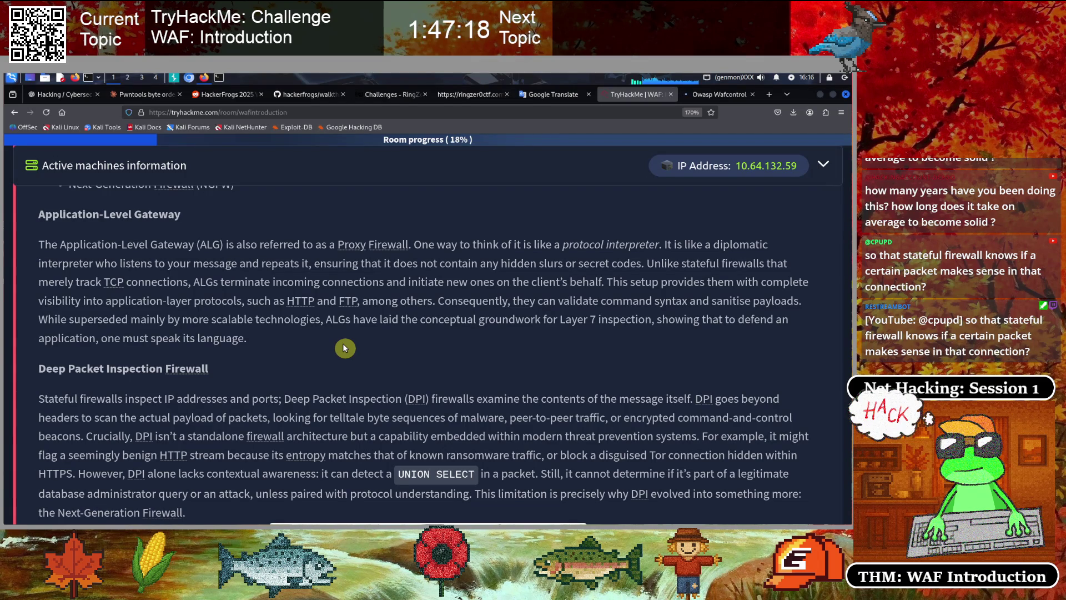
{"action": "scroll", "coordinate": [344, 348], "scroll_direction": "down", "scroll_amount": 3}
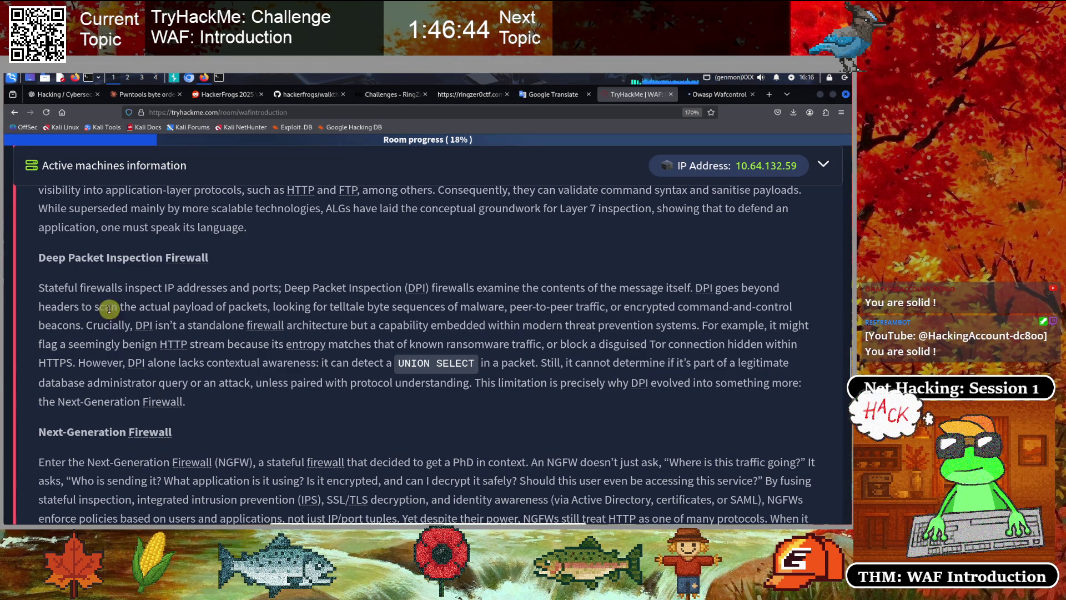
Highlight the DPI heading, the 'Crucially, DPI isn't' sentence, the ransomware traffic phrase, and the Next-Generation Firewall heading
{"action": "left_click_drag", "start_coordinate": [40, 256], "coordinate": [243, 261]}
{"action": "left_click", "coordinate": [126, 304]}
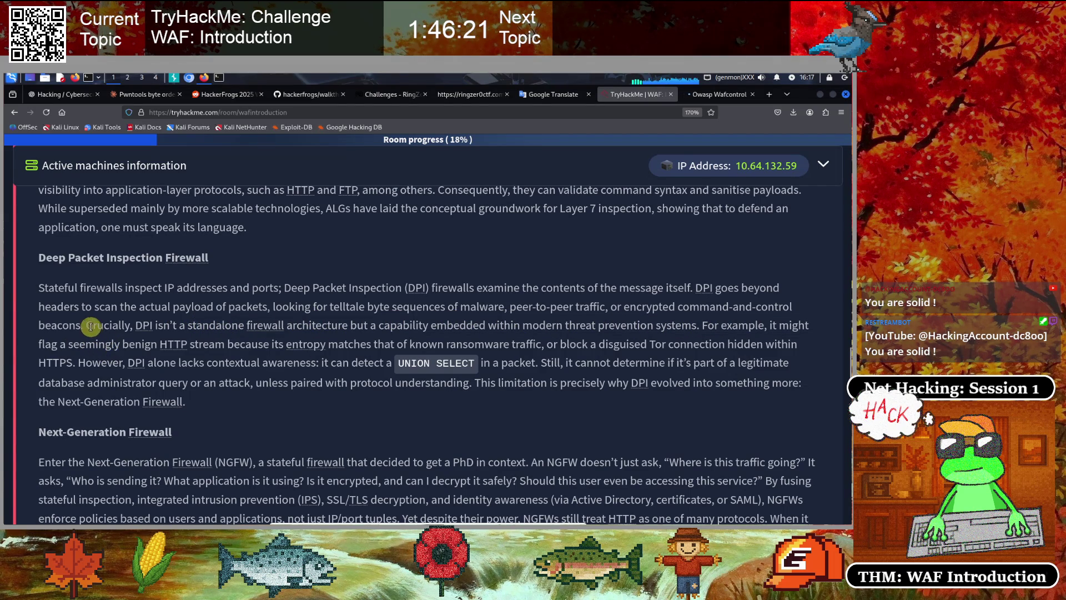
{"action": "left_click_drag", "start_coordinate": [86, 325], "coordinate": [301, 327]}
{"action": "left_click", "coordinate": [364, 337]}
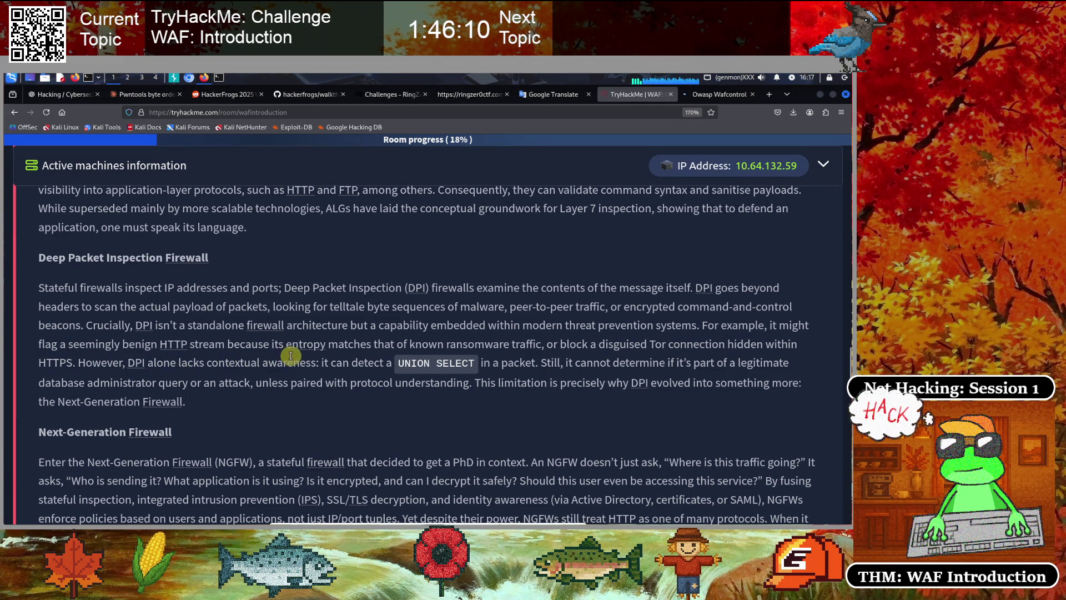
{"action": "left_click_drag", "start_coordinate": [444, 344], "coordinate": [563, 343]}
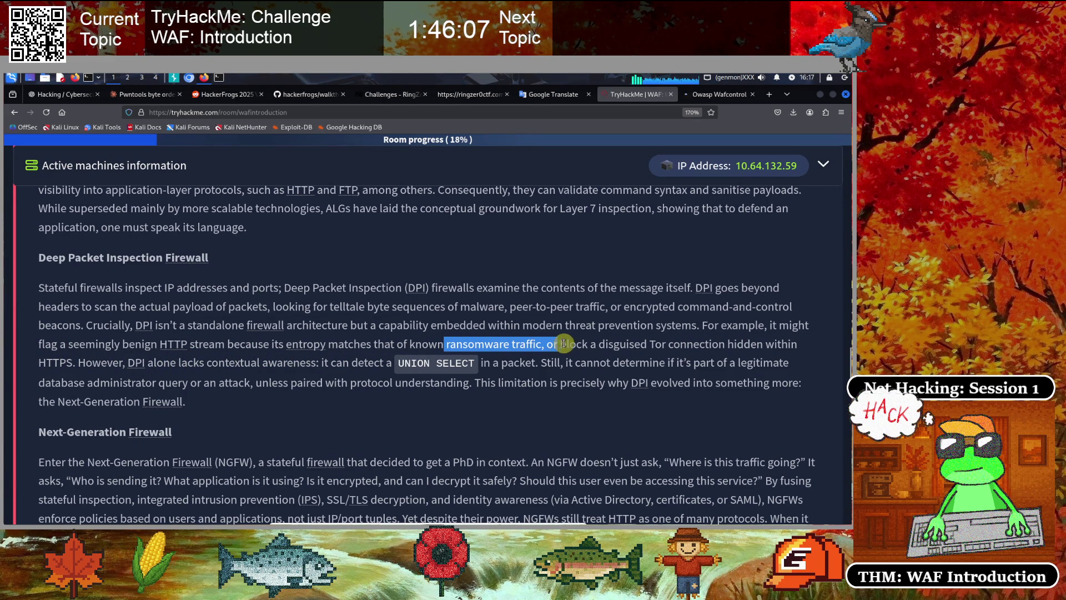
{"action": "left_click", "coordinate": [607, 358]}
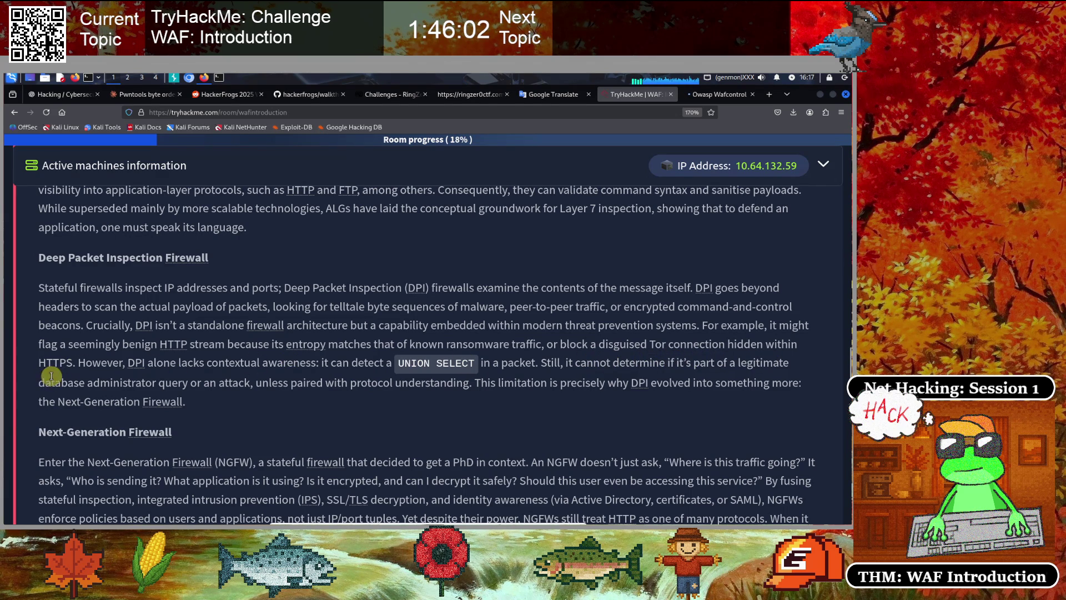
{"action": "scroll", "coordinate": [133, 361], "scroll_direction": "down", "scroll_amount": 1}
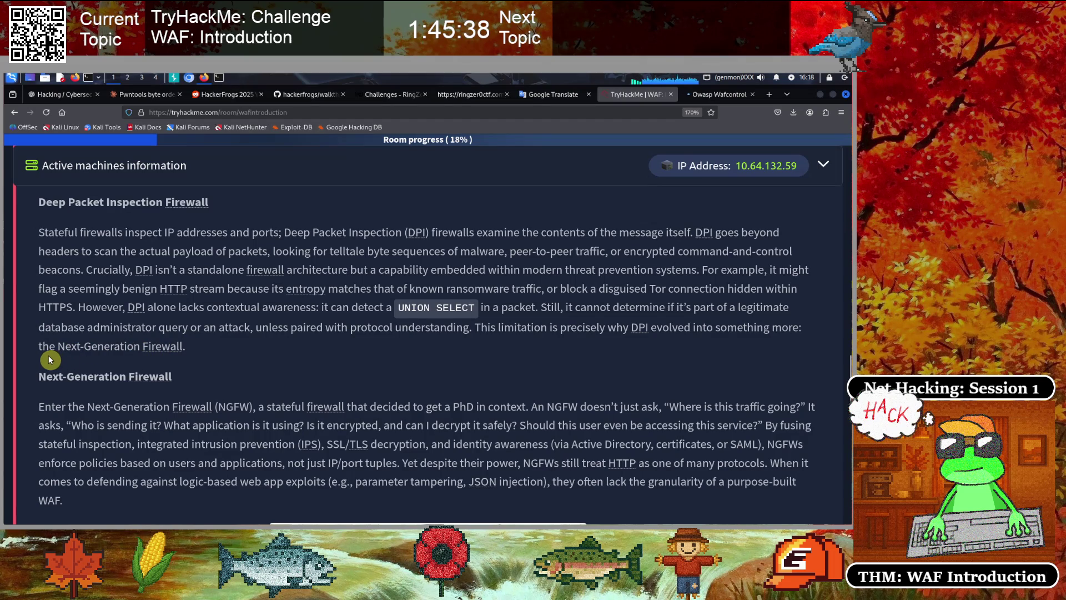
{"action": "left_click_drag", "start_coordinate": [58, 347], "coordinate": [173, 345]}
Clear the Next-Generation Firewall highlight, reach the firewall-types table, and open a new Firefox tab
{"action": "left_click", "coordinate": [258, 298]}
{"action": "scroll", "coordinate": [258, 297], "scroll_direction": "down", "scroll_amount": 2}
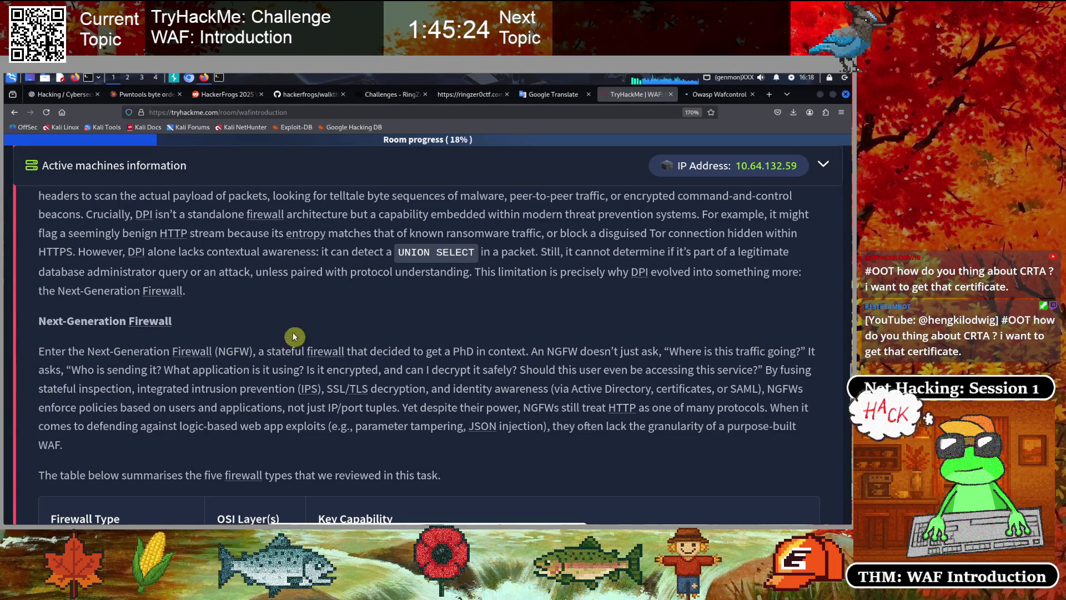
{"action": "left_click", "coordinate": [770, 100]}
Search Google for 'crta certificate cybersecurity' in the new tab
{"action": "left_click", "coordinate": [419, 302]}
{"action": "type", "text": "ctr"}
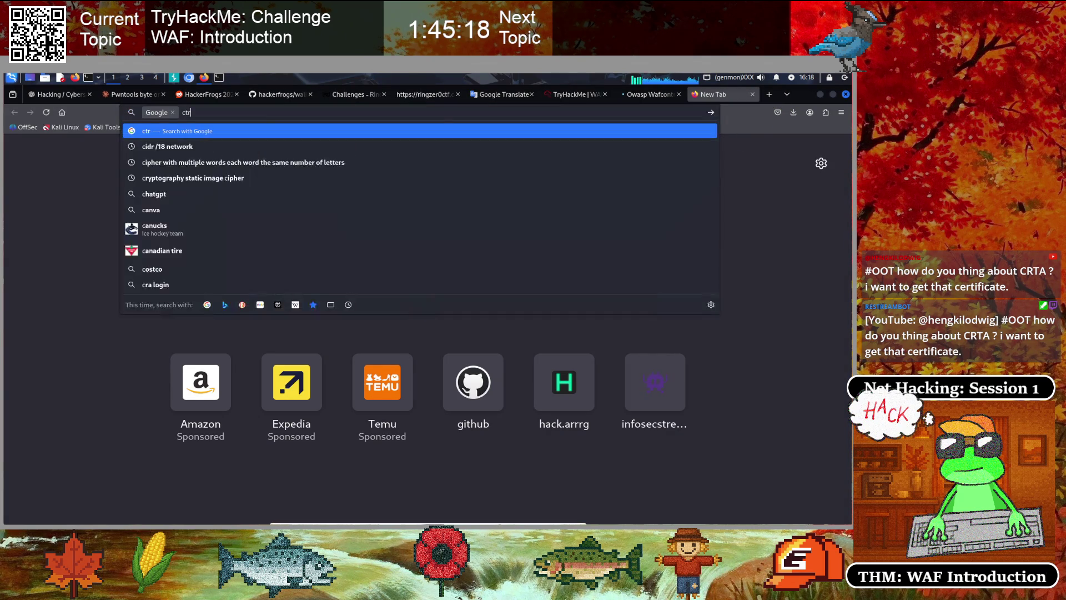
{"action": "key", "text": "BackSpace"}
{"action": "key", "text": "BackSpace"}
{"action": "type", "text": "r"}
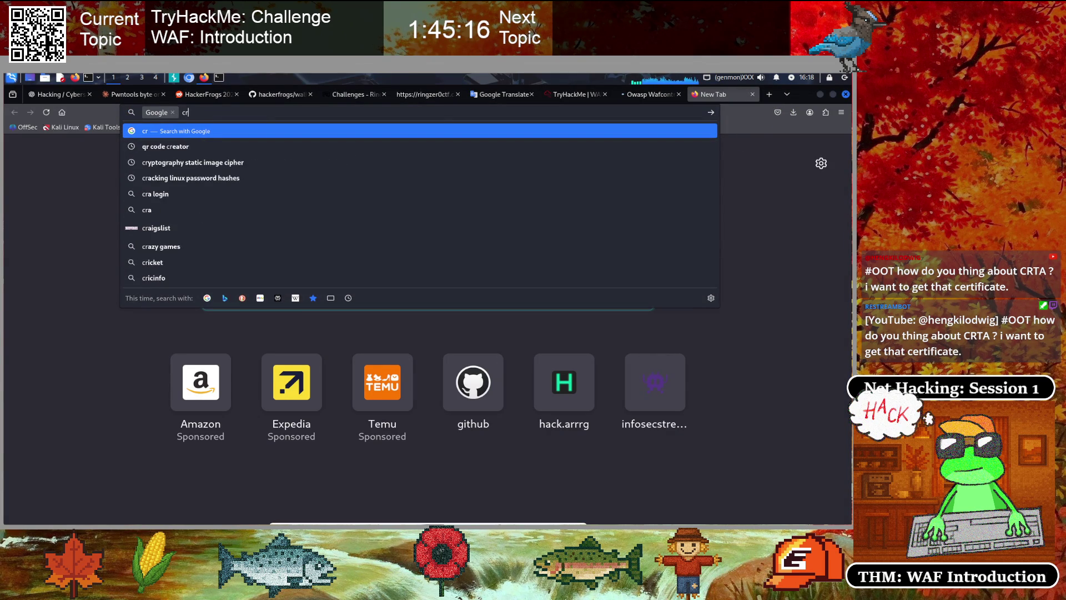
{"action": "type", "text": "ta c"}
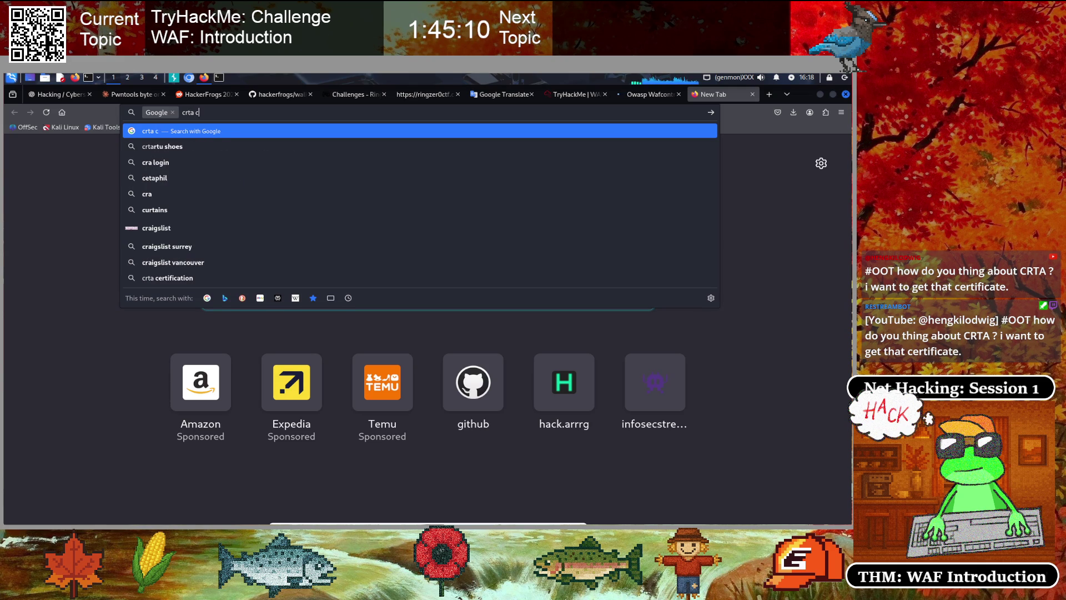
{"action": "type", "text": "ertif"}
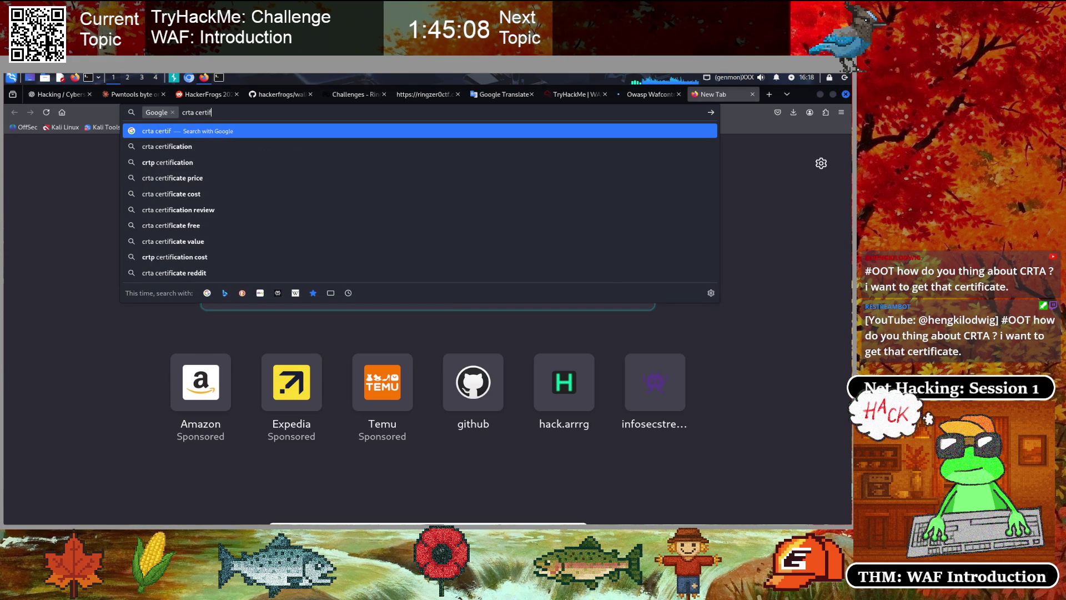
{"action": "type", "text": "icate"}
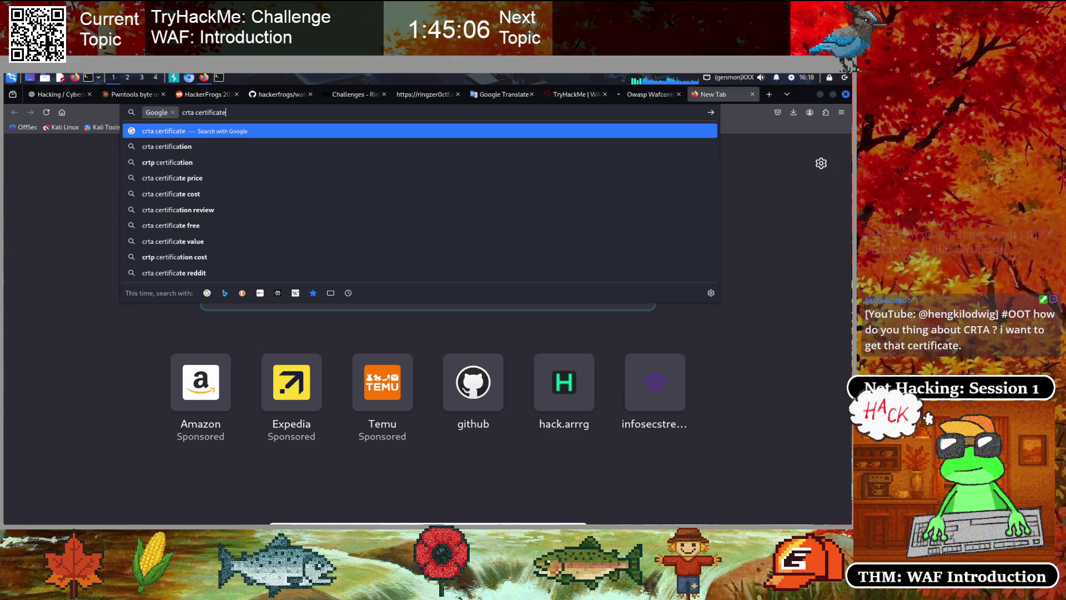
{"action": "type", "text": " cybersecurity"}
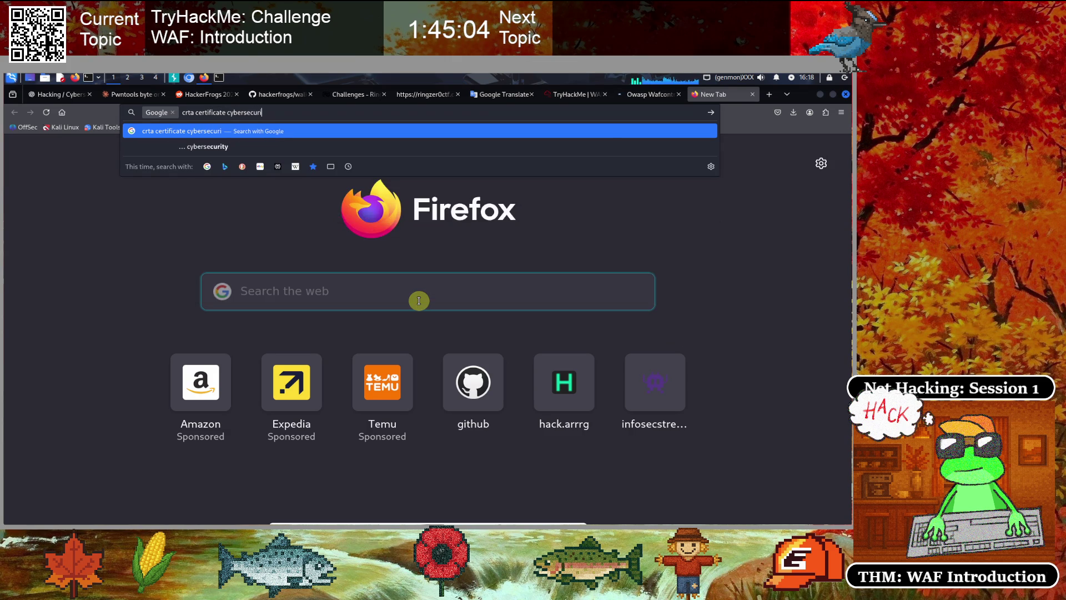
{"action": "key", "text": "Return"}
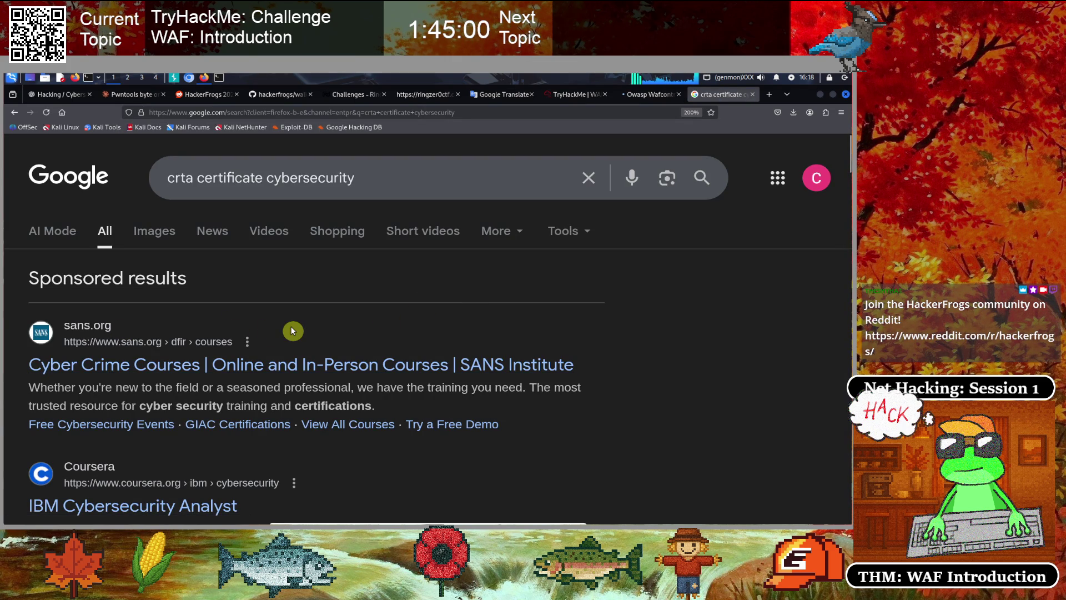
Skim the crta certificate search results, then return to the TryHackMe WAF room tab
{"action": "scroll", "coordinate": [220, 385], "scroll_direction": "down", "scroll_amount": 2}
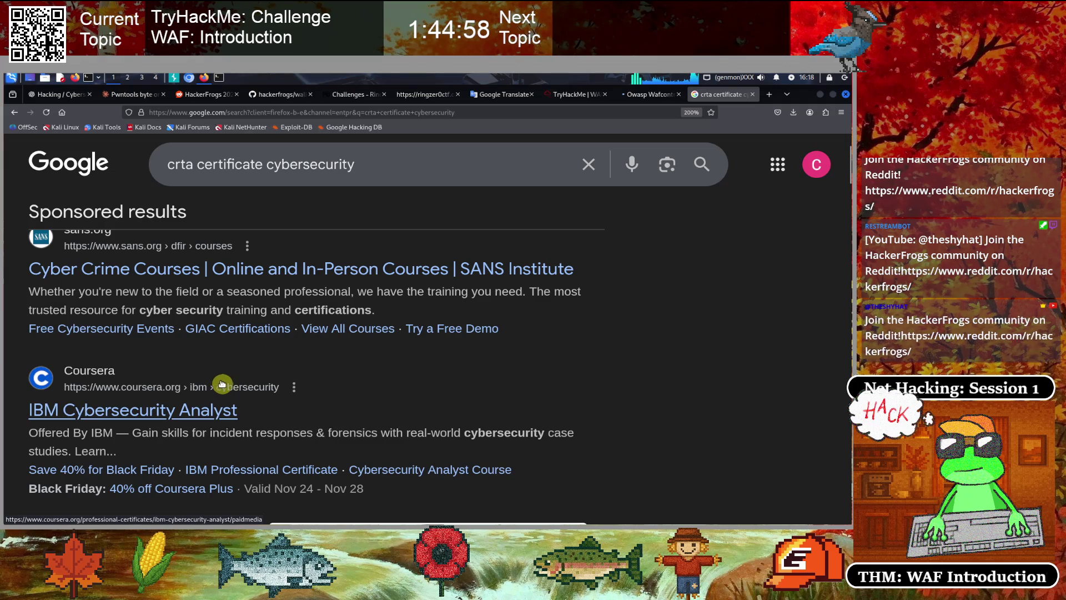
{"action": "scroll", "coordinate": [84, 317], "scroll_direction": "up", "scroll_amount": 2}
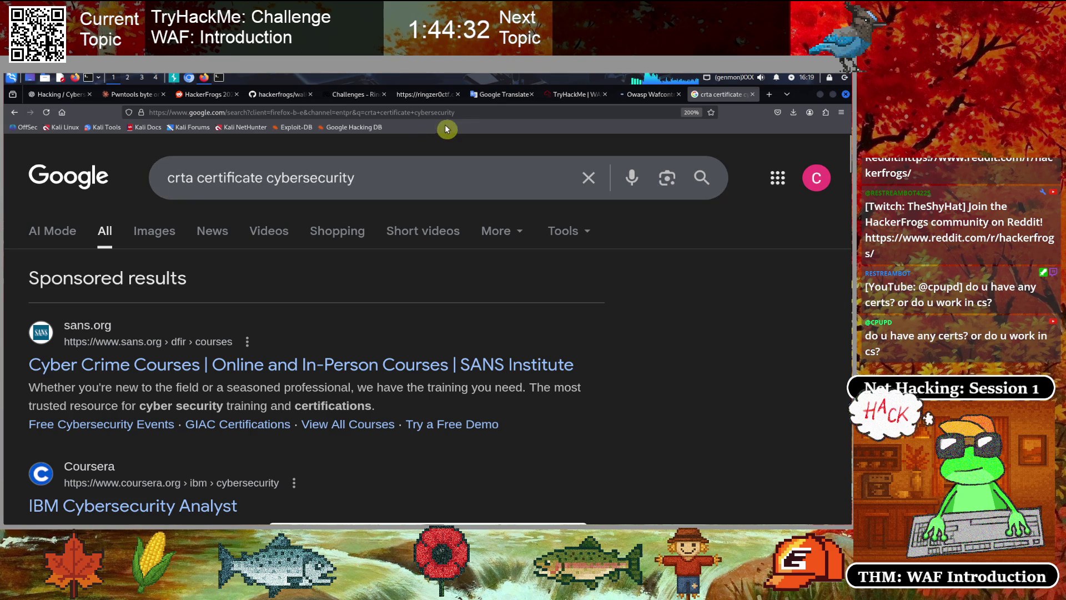
{"action": "left_click", "coordinate": [572, 94]}
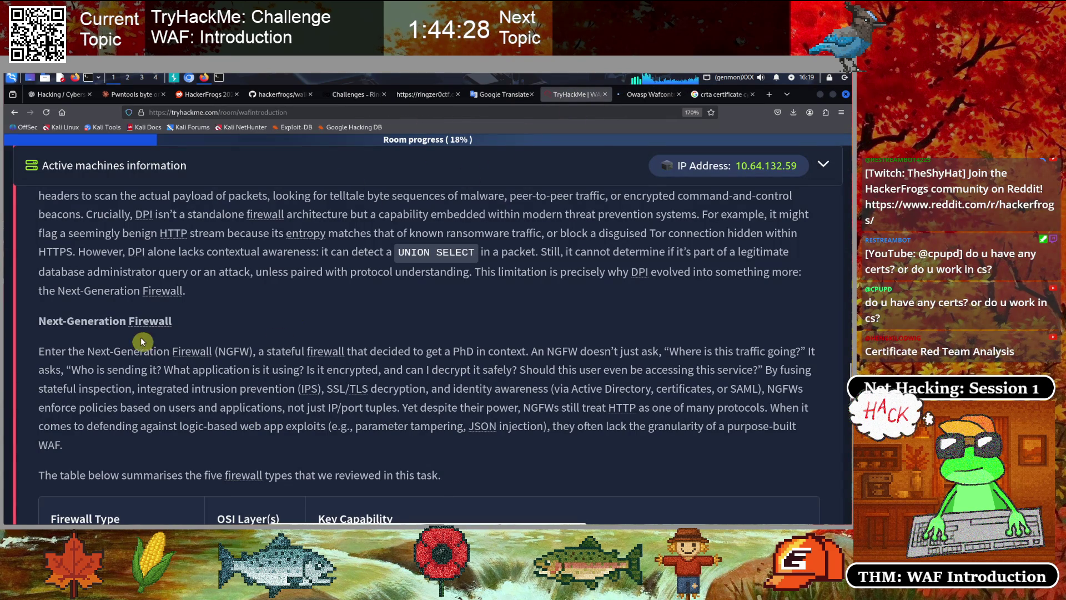
Scroll to the Next-Generation Firewall paragraph and the five-firewall-types summary table
{"action": "scroll", "coordinate": [142, 333], "scroll_direction": "down", "scroll_amount": 2}
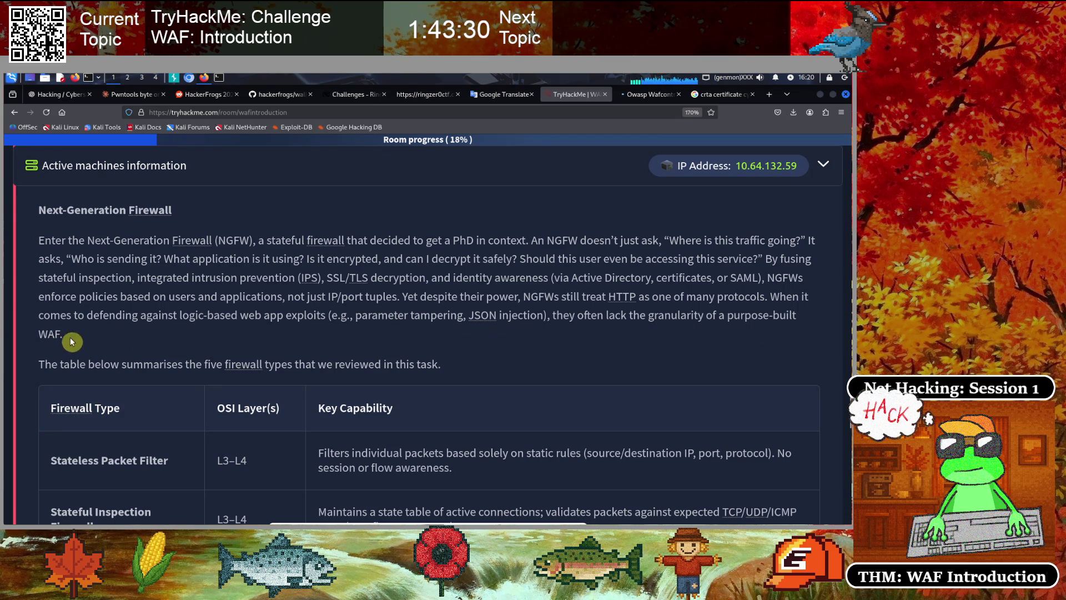
{"action": "scroll", "coordinate": [189, 311], "scroll_direction": "down", "scroll_amount": 3}
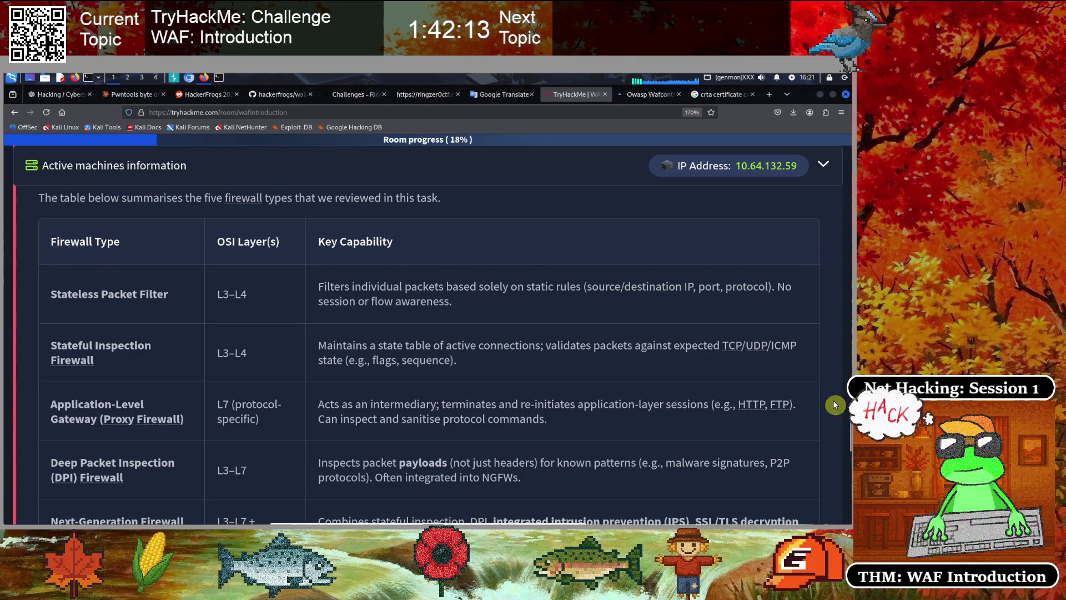
Bring all five table rows into view and highlight the Stateless Packet Filter's L3–L4 layer range
{"action": "scroll", "coordinate": [844, 414], "scroll_direction": "down", "scroll_amount": 1}
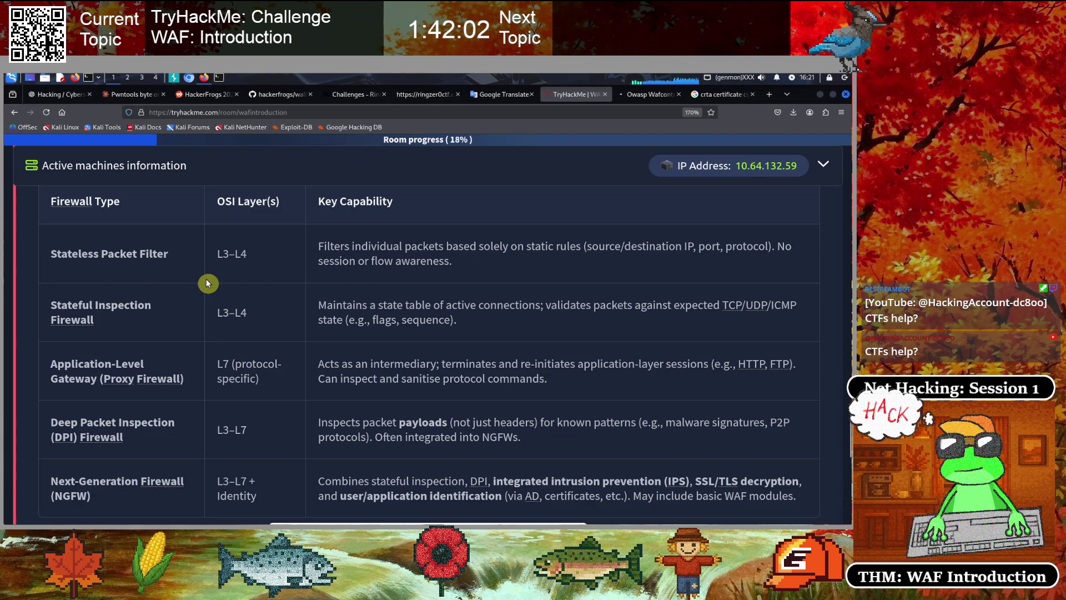
{"action": "scroll", "coordinate": [208, 283], "scroll_direction": "down", "scroll_amount": 1}
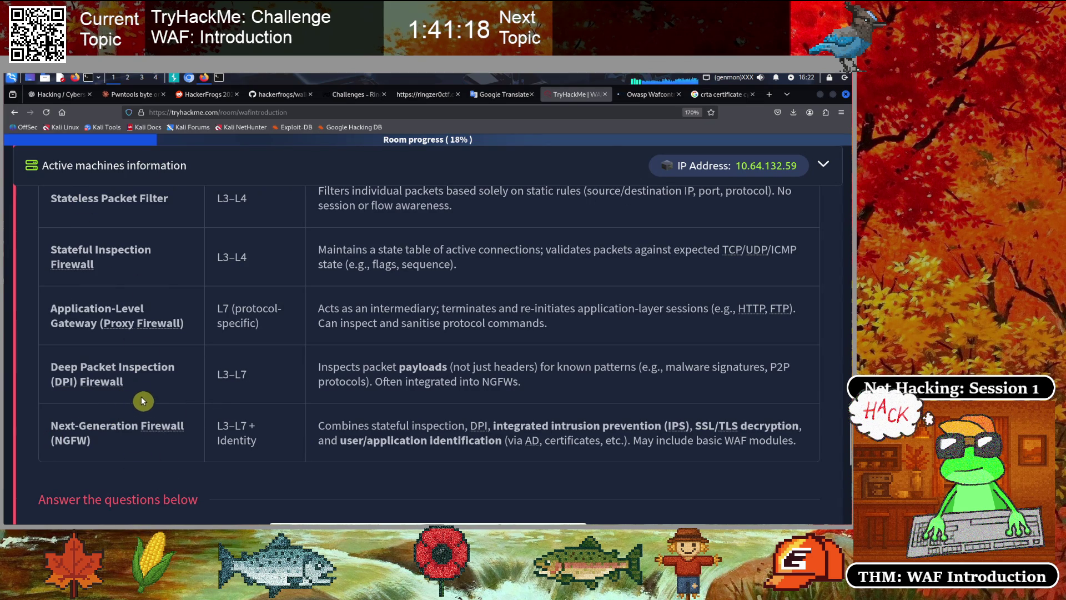
{"action": "mouse_move", "coordinate": [214, 198]}
{"action": "left_mouse_down"}
{"action": "mouse_move", "coordinate": [273, 215]}
{"action": "mouse_move", "coordinate": [349, 276]}
{"action": "left_mouse_up"}
{"action": "left_click", "coordinate": [213, 257]}
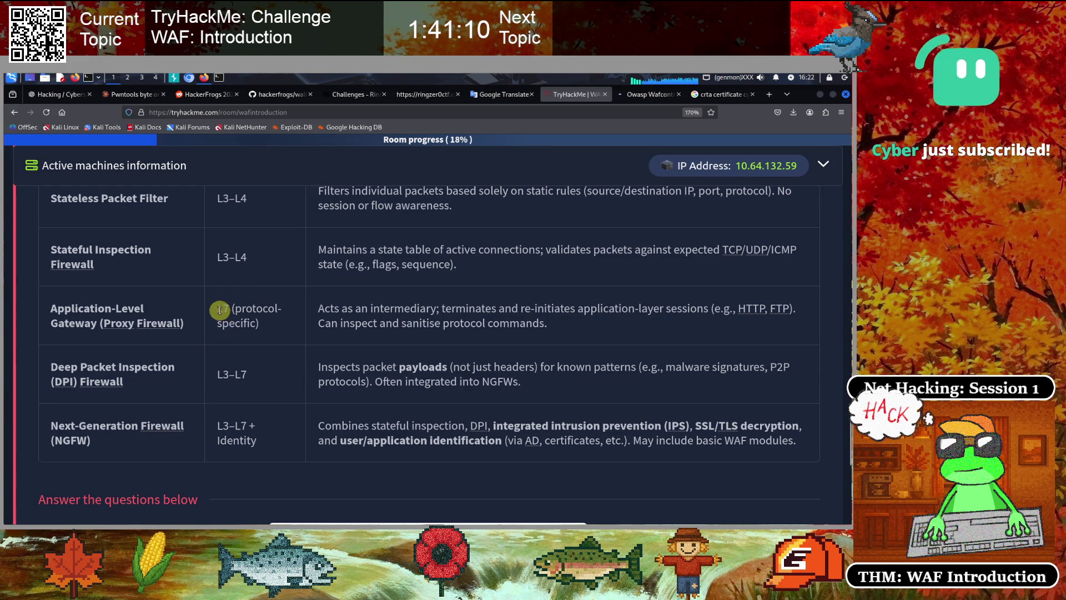
{"action": "mouse_move", "coordinate": [218, 311]}
{"action": "left_mouse_down"}
{"action": "mouse_move", "coordinate": [269, 310]}
{"action": "mouse_move", "coordinate": [274, 326]}
{"action": "left_mouse_up"}
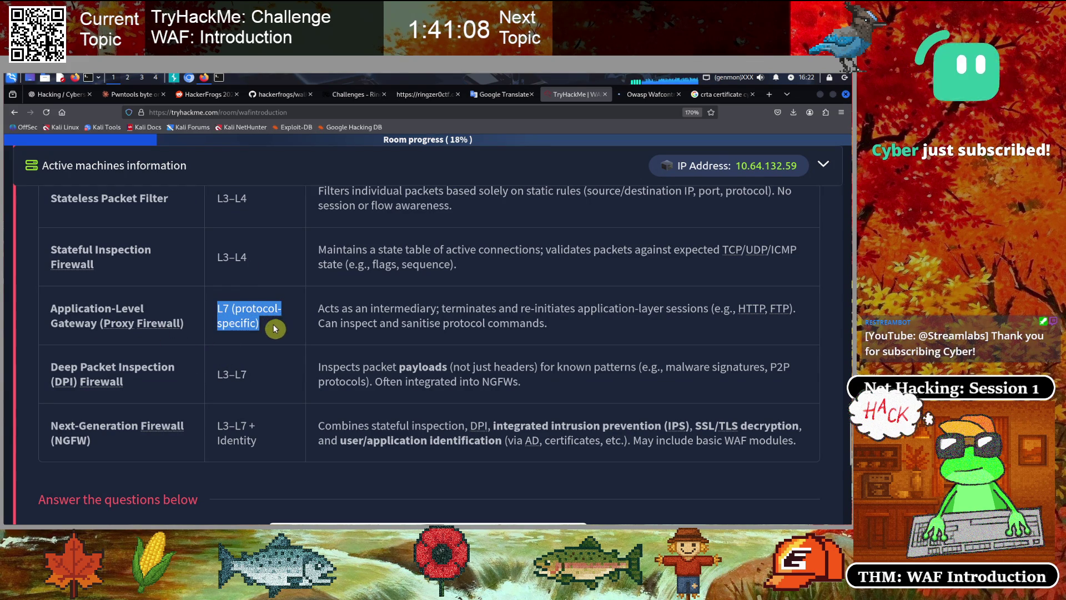
{"action": "left_click", "coordinate": [240, 339]}
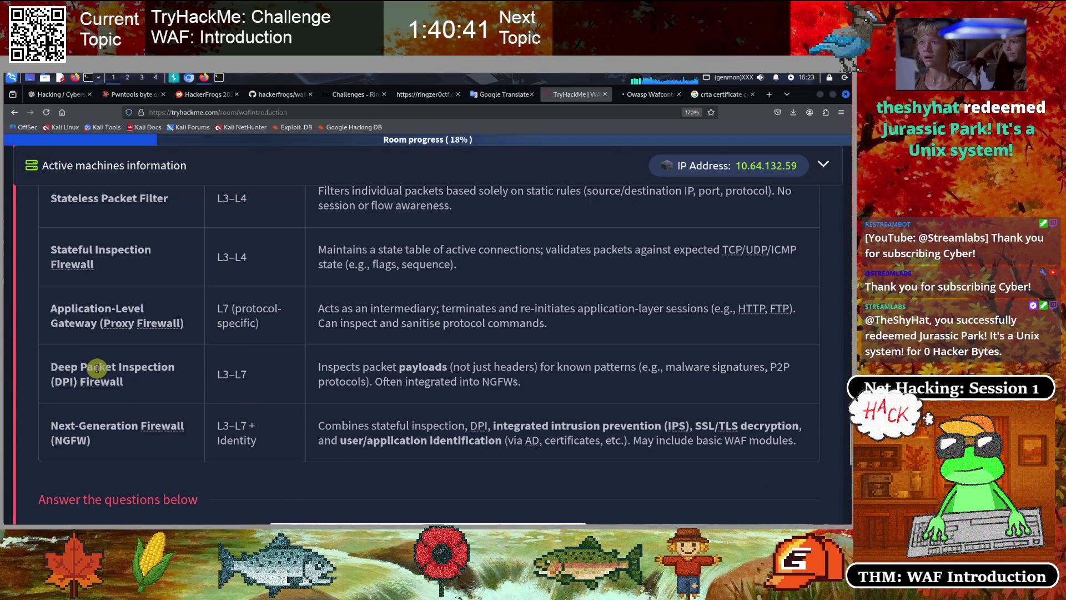
{"action": "scroll", "coordinate": [183, 325], "scroll_direction": "down", "scroll_amount": 1}
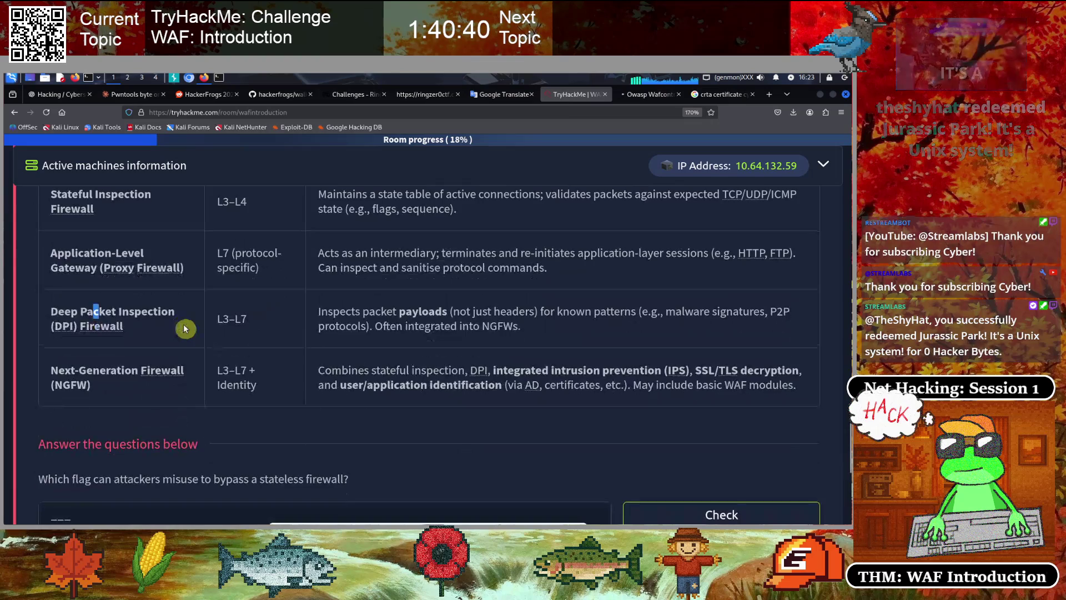
Try an answer to the stateless firewall flag question, then retype it after it is rejected
{"action": "scroll", "coordinate": [184, 329], "scroll_direction": "down", "scroll_amount": 1}
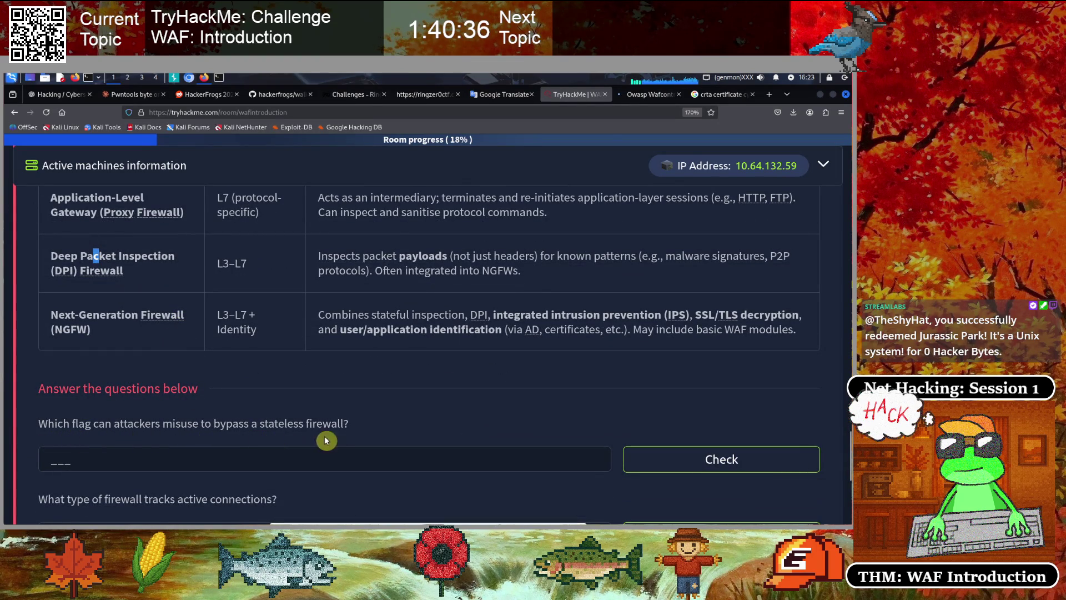
{"action": "left_click", "coordinate": [112, 458]}
{"action": "type", "text": "awk"}
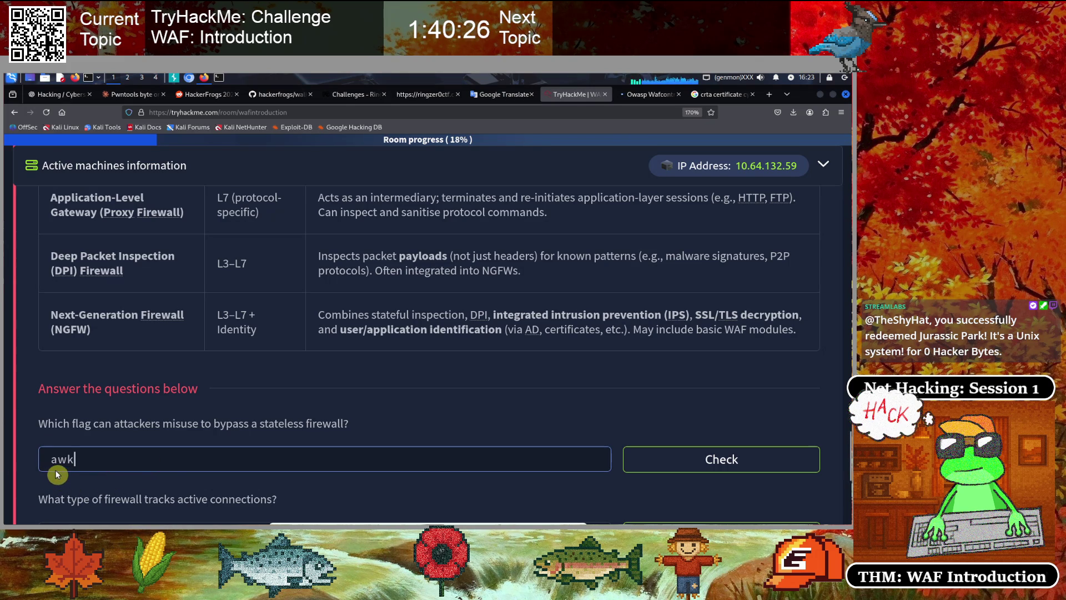
{"action": "left_click", "coordinate": [682, 468]}
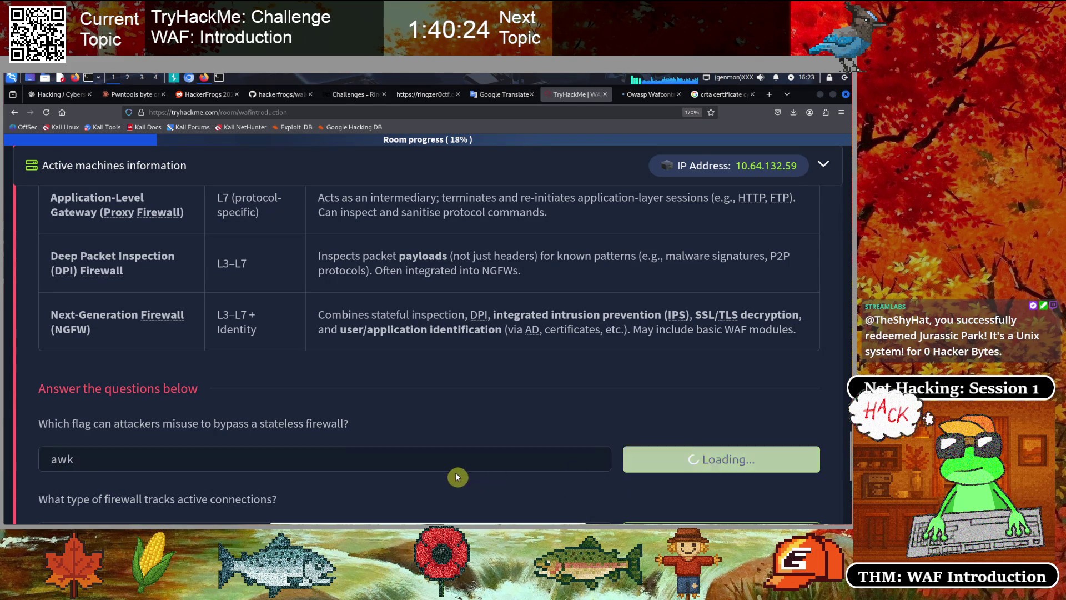
{"action": "left_click", "coordinate": [75, 460]}
{"action": "key", "text": "ctrl+a"}
{"action": "type", "text": "AWK"}
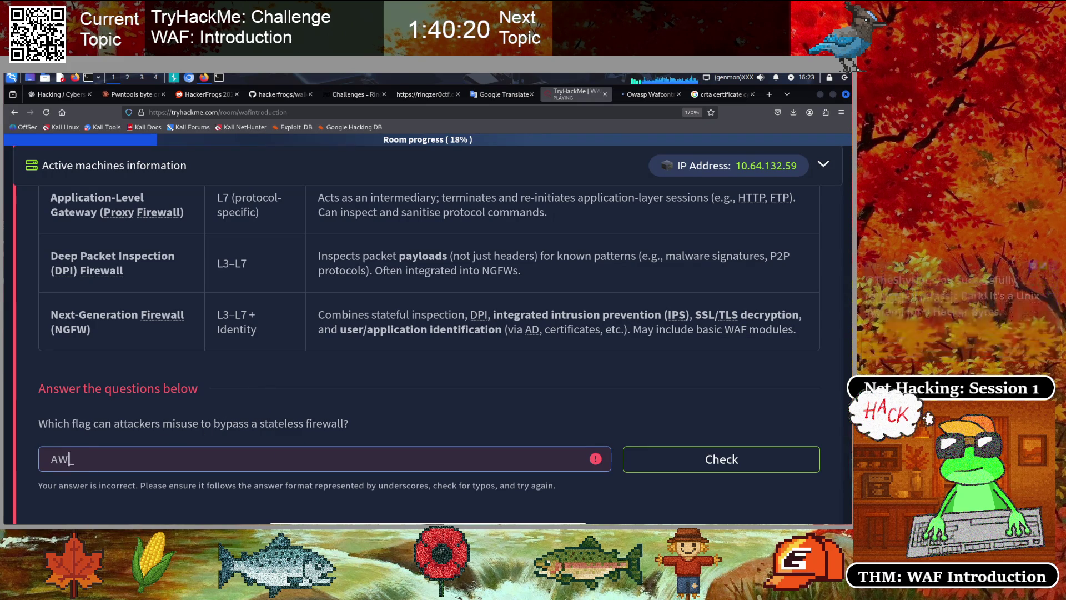
Submit ACK as the answer to the stateless firewall flag question
{"action": "scroll", "coordinate": [217, 422], "scroll_direction": "up", "scroll_amount": 10}
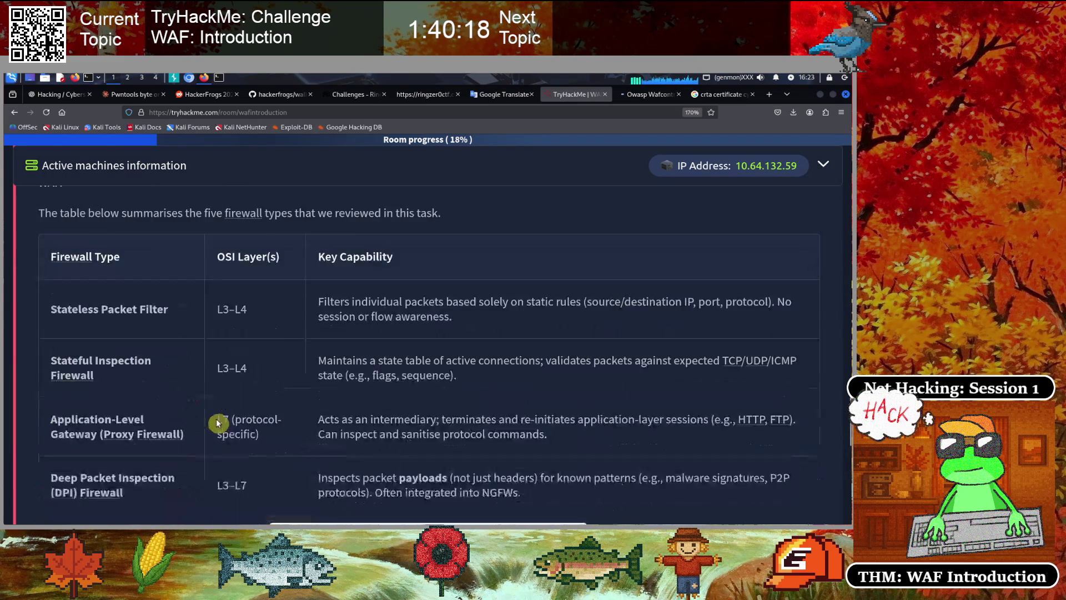
{"action": "scroll", "coordinate": [217, 422], "scroll_direction": "up", "scroll_amount": 10}
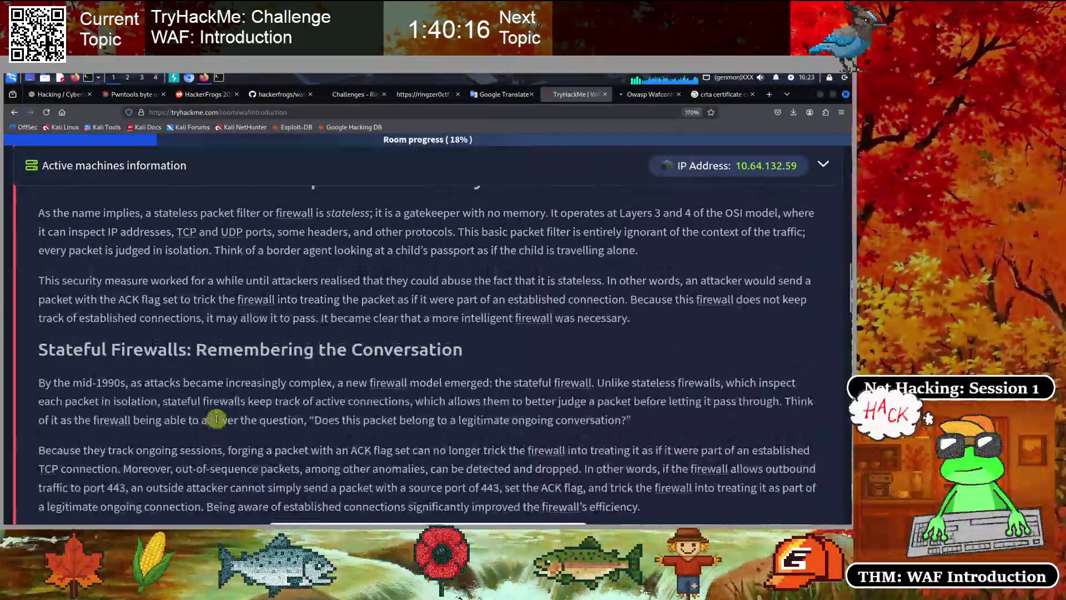
{"action": "scroll", "coordinate": [217, 422], "scroll_direction": "down", "scroll_amount": 3}
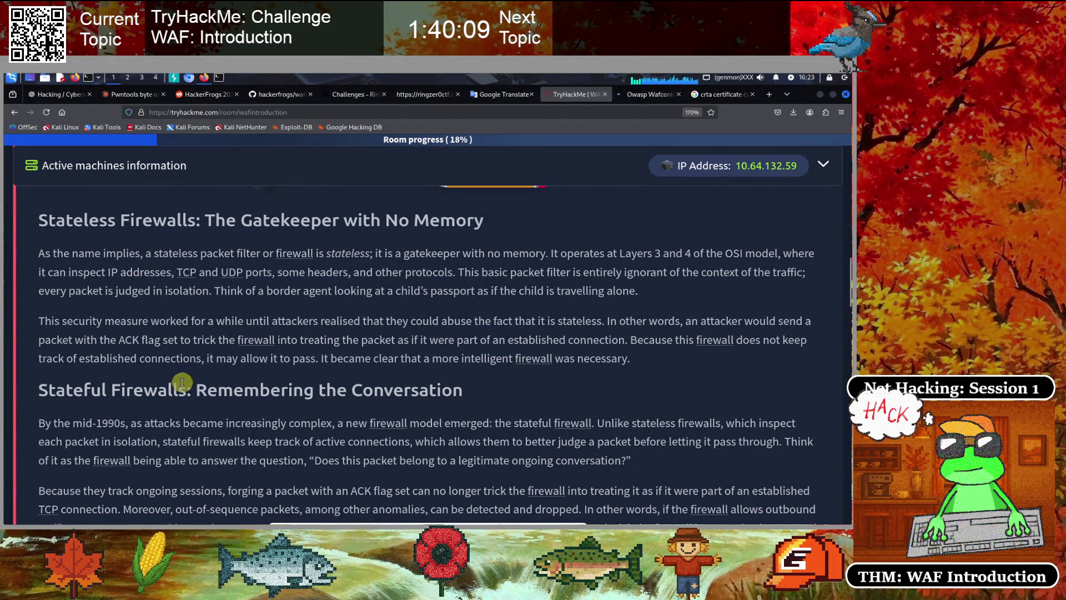
{"action": "scroll", "coordinate": [182, 378], "scroll_direction": "down", "scroll_amount": 10}
{"action": "scroll", "coordinate": [182, 373], "scroll_direction": "down", "scroll_amount": 15}
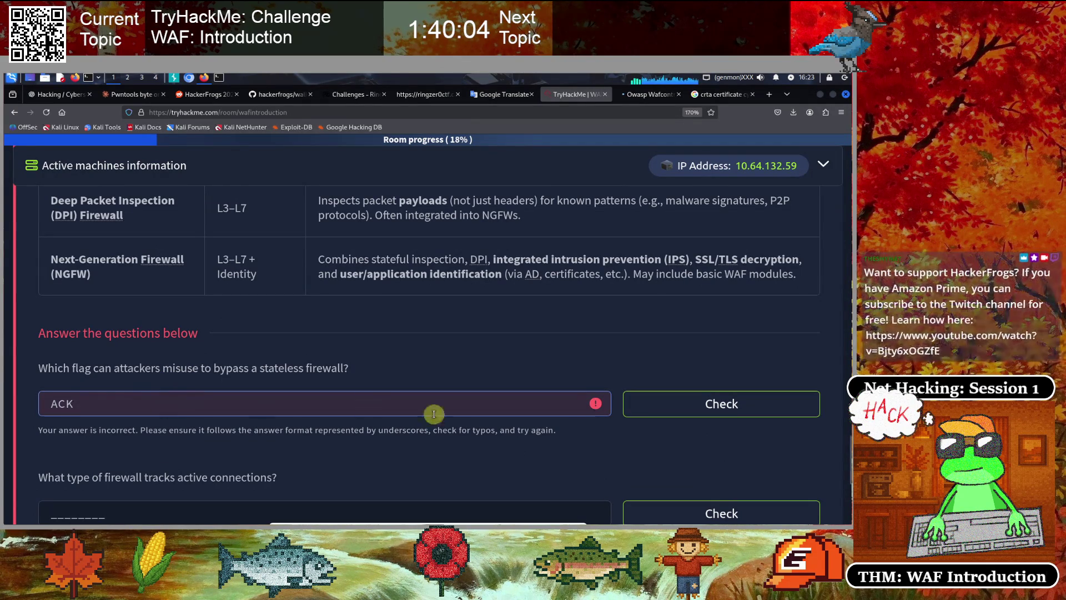
{"action": "left_click", "coordinate": [677, 414]}
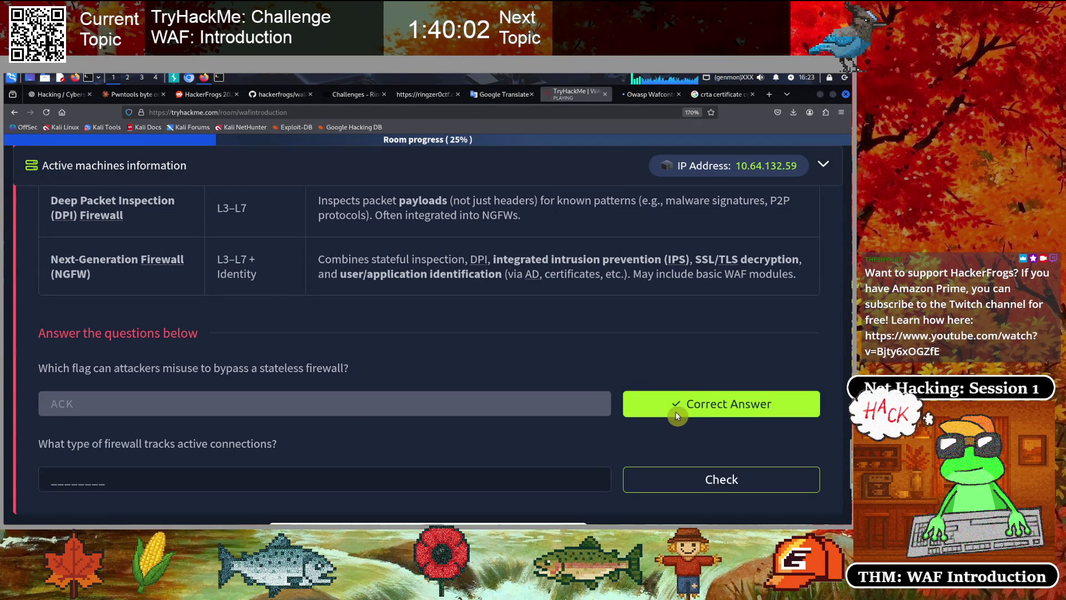
Start entering 'stateful' for the question on which firewall type tracks active connections
{"action": "scroll", "coordinate": [367, 363], "scroll_direction": "down", "scroll_amount": 1}
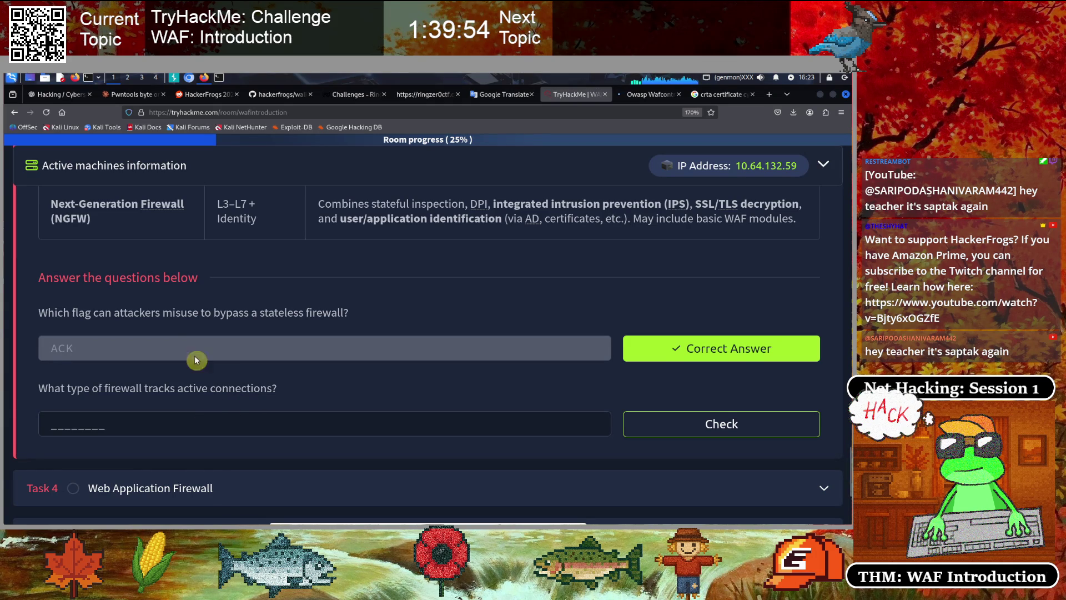
{"action": "scroll", "coordinate": [159, 321], "scroll_direction": "up", "scroll_amount": 3}
{"action": "scroll", "coordinate": [126, 333], "scroll_direction": "up", "scroll_amount": 1}
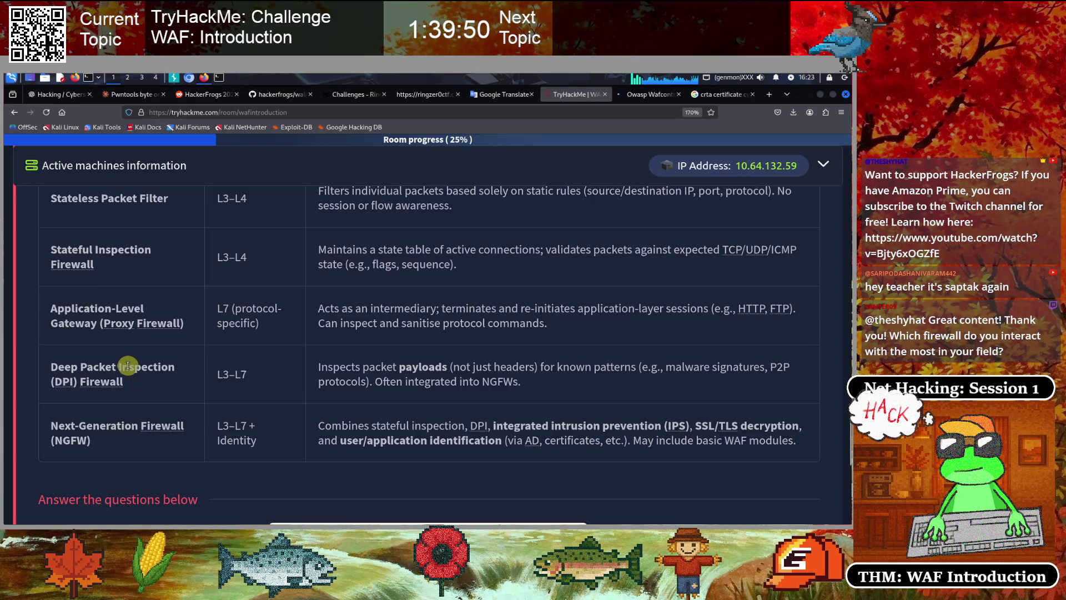
{"action": "scroll", "coordinate": [125, 364], "scroll_direction": "down", "scroll_amount": 3}
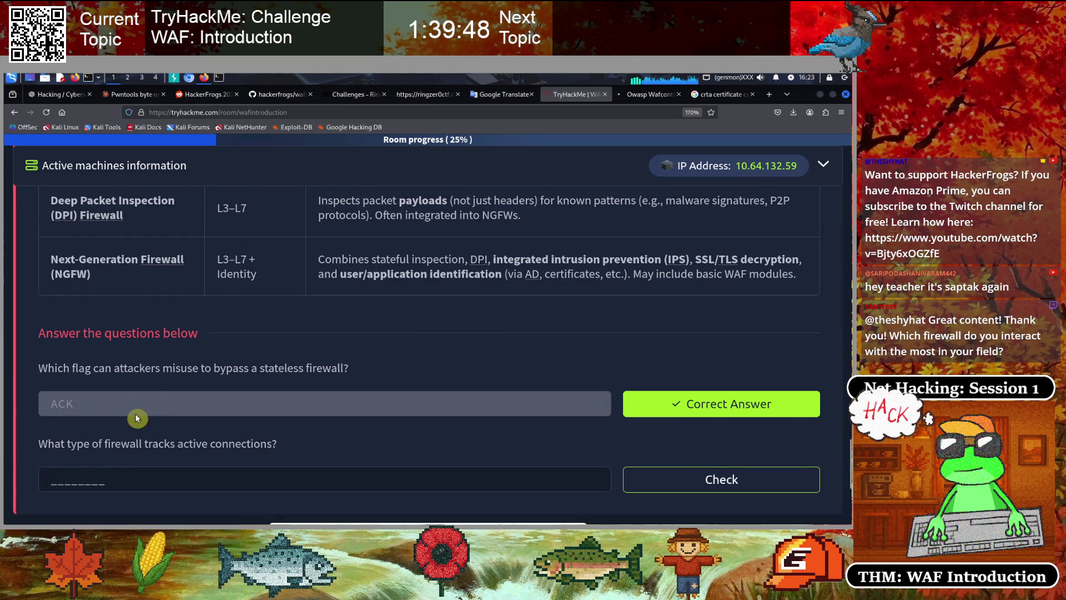
{"action": "scroll", "coordinate": [143, 439], "scroll_direction": "up", "scroll_amount": 3}
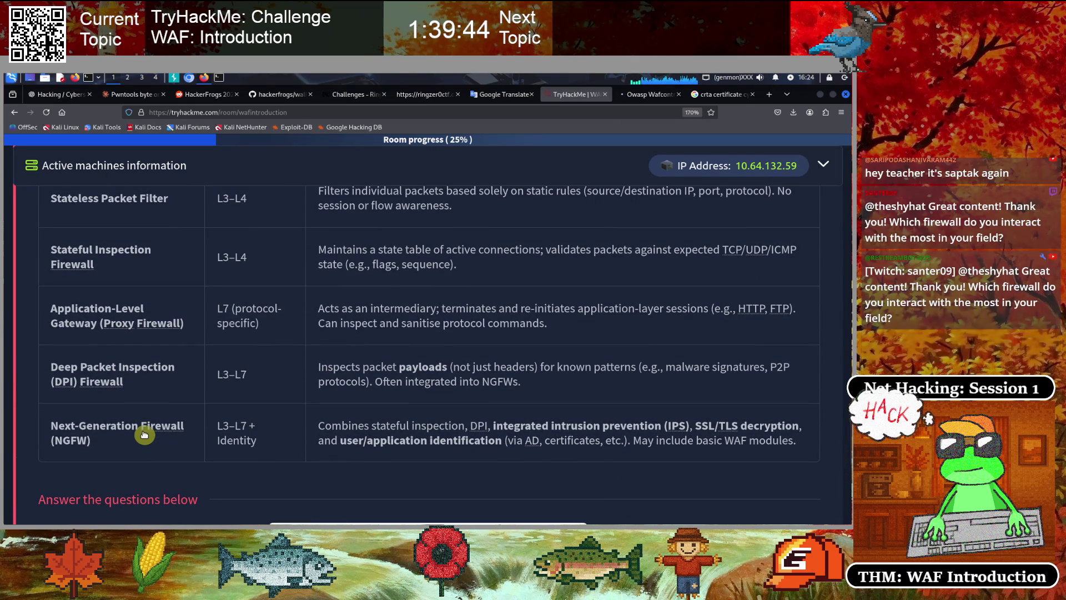
{"action": "scroll", "coordinate": [144, 435], "scroll_direction": "down", "scroll_amount": 5}
{"action": "scroll", "coordinate": [144, 435], "scroll_direction": "up", "scroll_amount": 1}
{"action": "left_click", "coordinate": [112, 421]}
{"action": "type", "text": "stateful"}
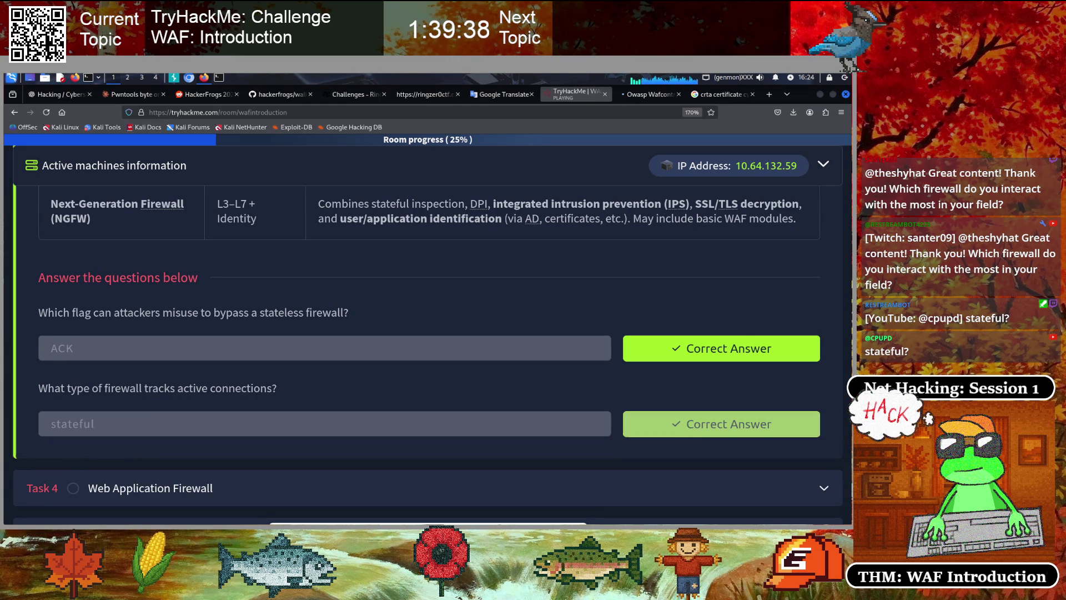
{"action": "scroll", "coordinate": [217, 336], "scroll_direction": "down", "scroll_amount": 3}
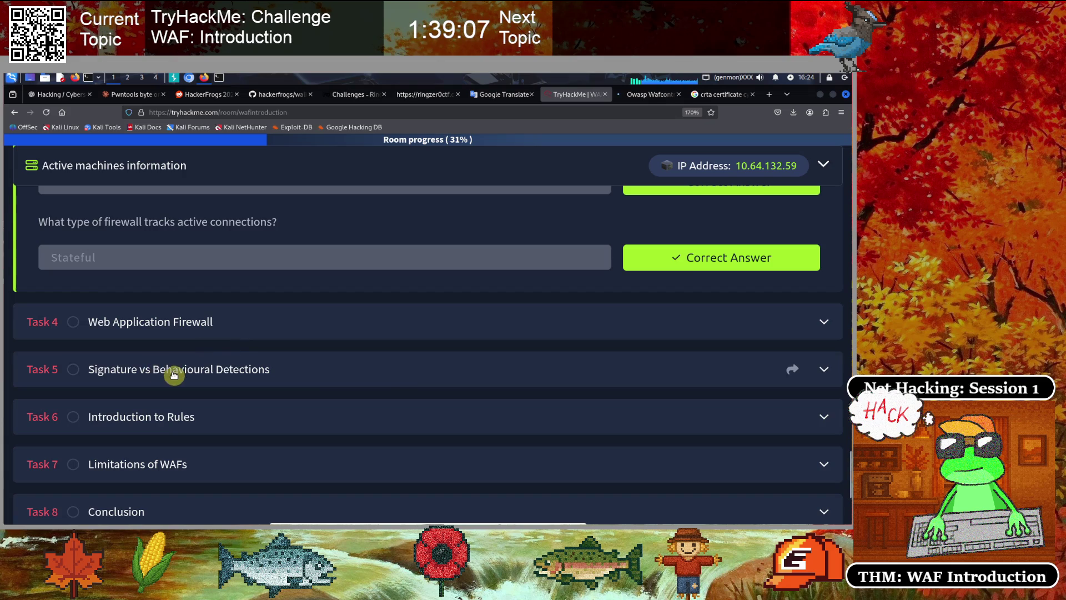
Expand the Task 4 Web Application Firewall section to show its opening illustration
{"action": "scroll", "coordinate": [174, 373], "scroll_direction": "up", "scroll_amount": 4}
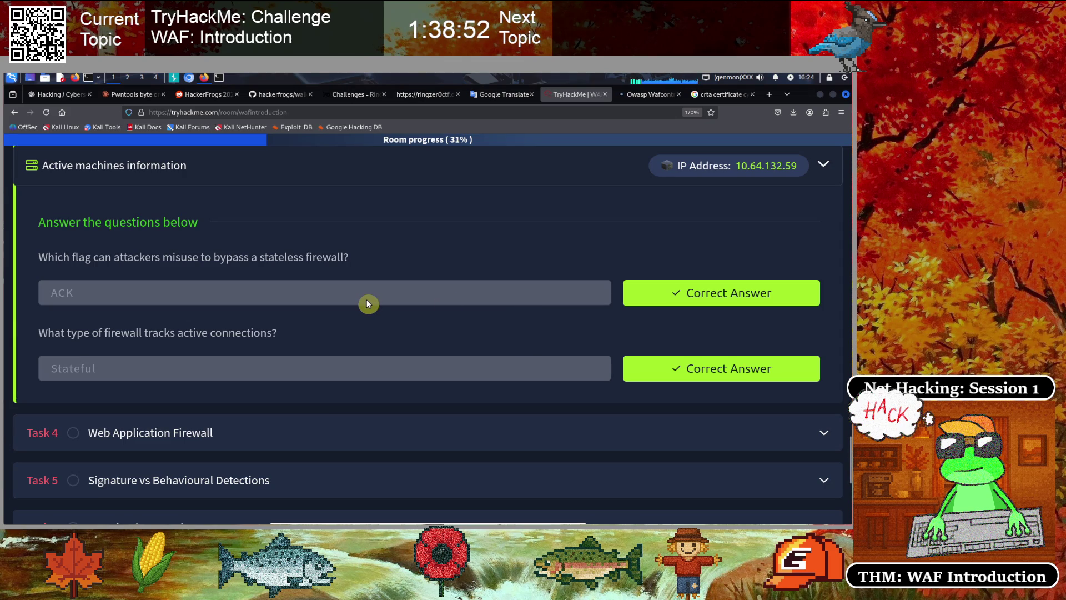
{"action": "scroll", "coordinate": [368, 304], "scroll_direction": "down", "scroll_amount": 4}
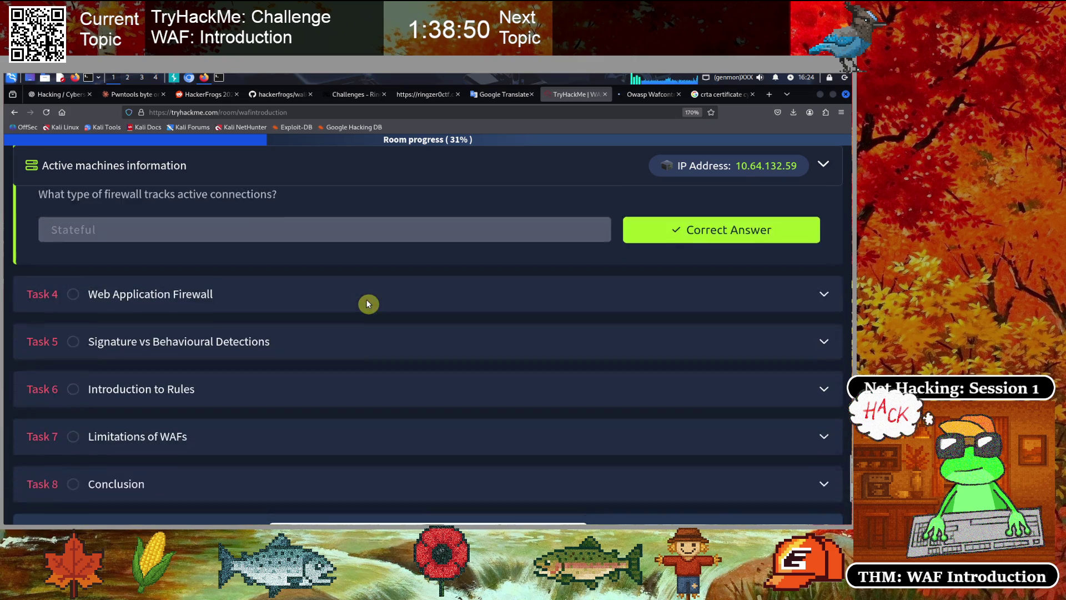
{"action": "left_click", "coordinate": [211, 268]}
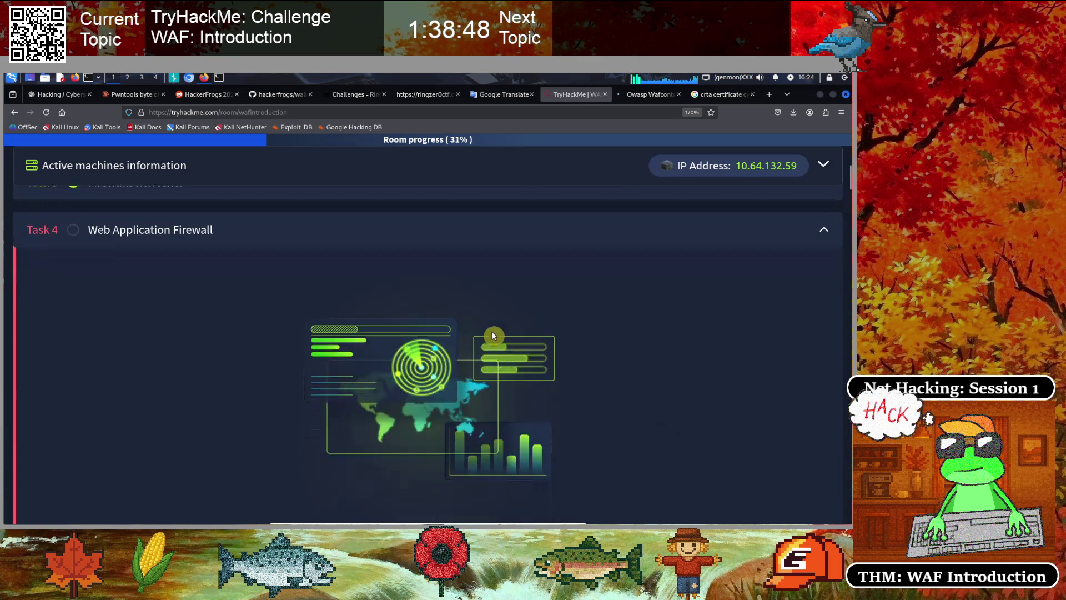
Read the WAF introduction text, then switch to the HackerFrogs Reddit stream schedule tab
{"action": "scroll", "coordinate": [682, 325], "scroll_direction": "down", "scroll_amount": 3}
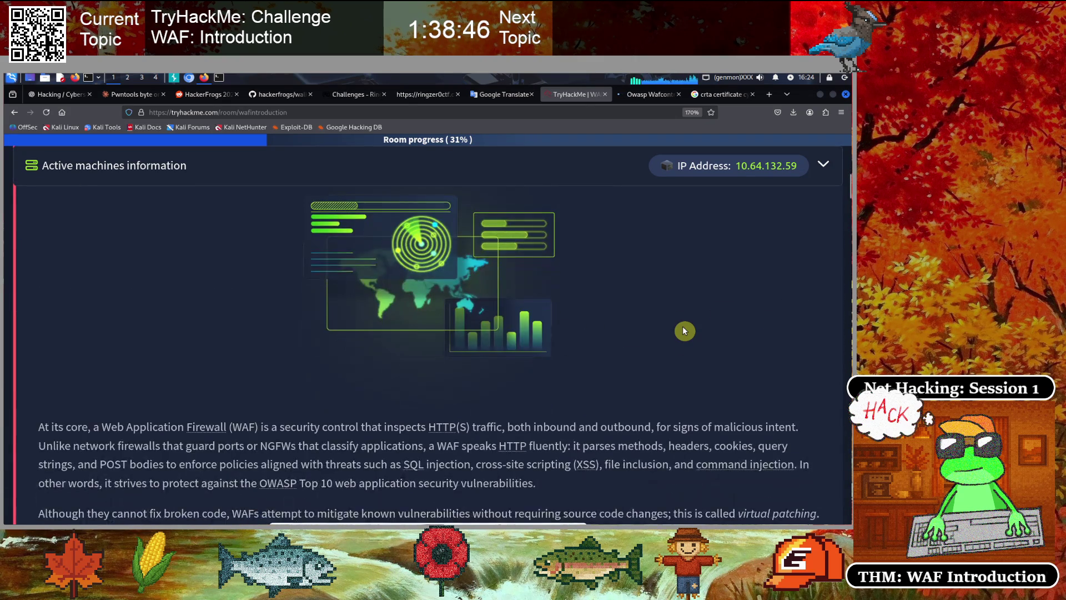
{"action": "scroll", "coordinate": [683, 329], "scroll_direction": "down", "scroll_amount": 2}
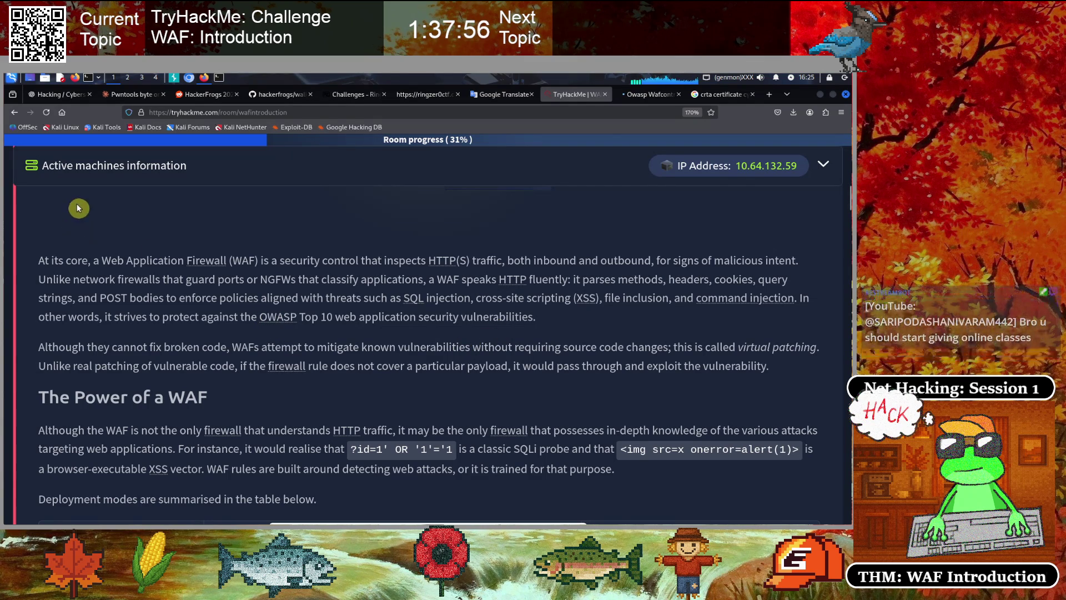
{"action": "left_click", "coordinate": [204, 95]}
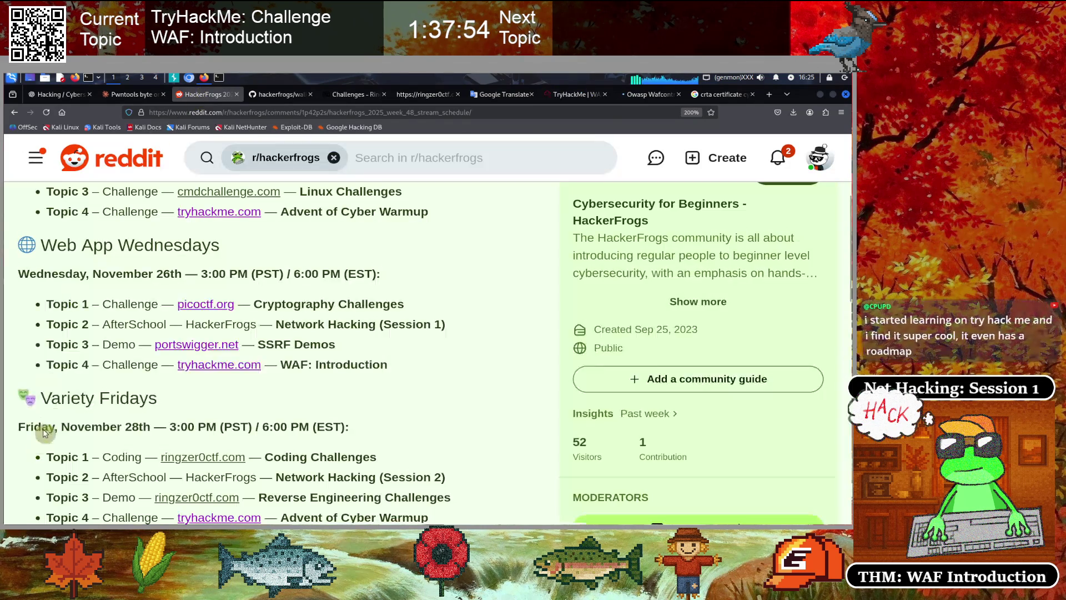
Highlight the Topic 2 Network Hacking schedule line, then go back to the TryHackMe room
{"action": "left_click_drag", "start_coordinate": [176, 323], "coordinate": [444, 330]}
{"action": "left_click", "coordinate": [61, 326]}
{"action": "left_click_drag", "start_coordinate": [53, 325], "coordinate": [453, 327]}
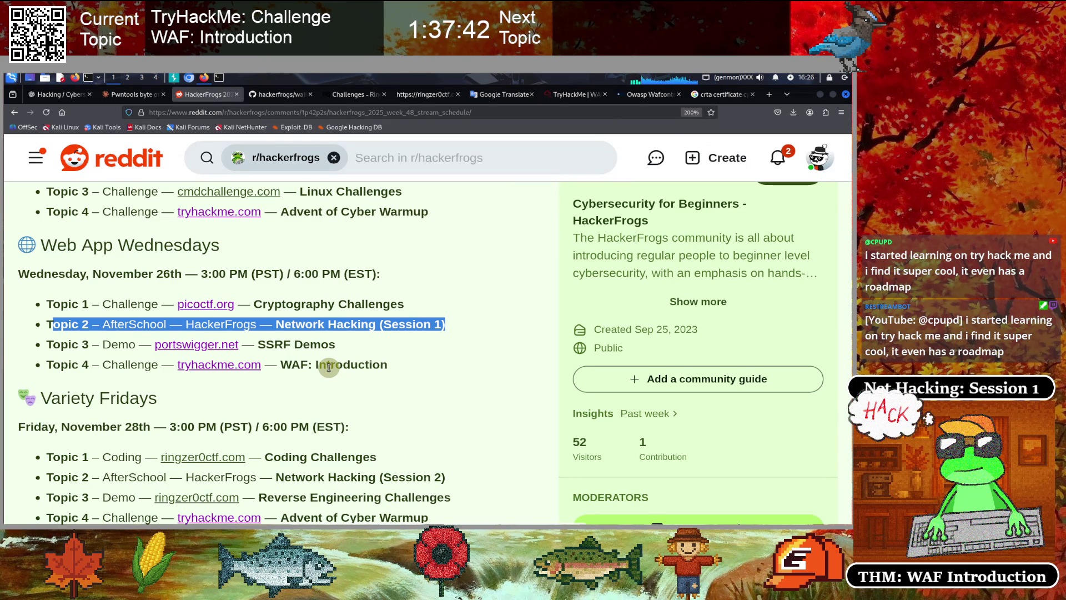
{"action": "left_click", "coordinate": [432, 321]}
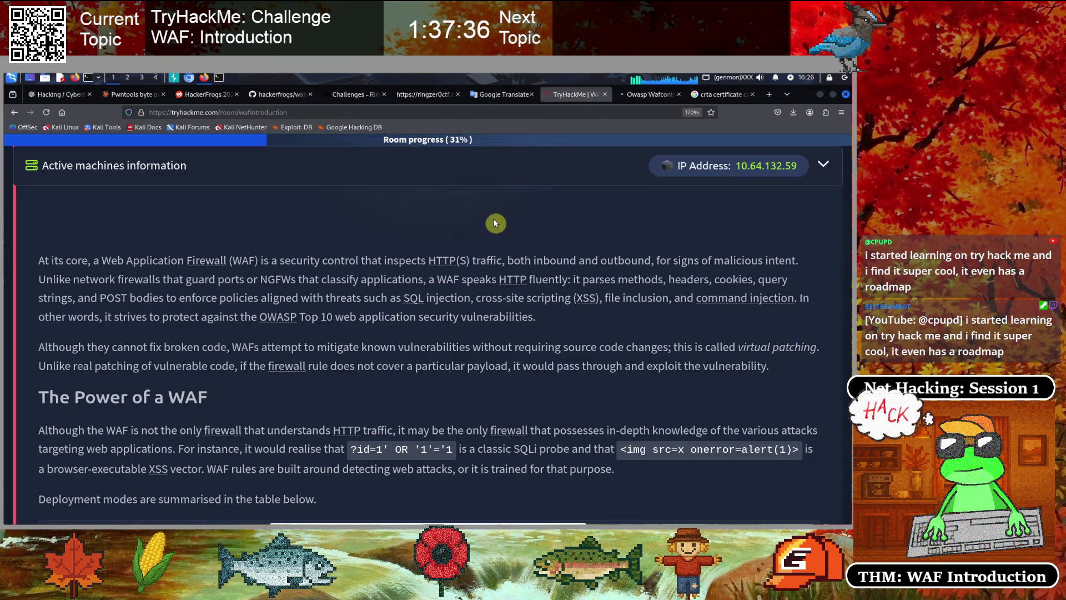
{"action": "left_click", "coordinate": [572, 95]}
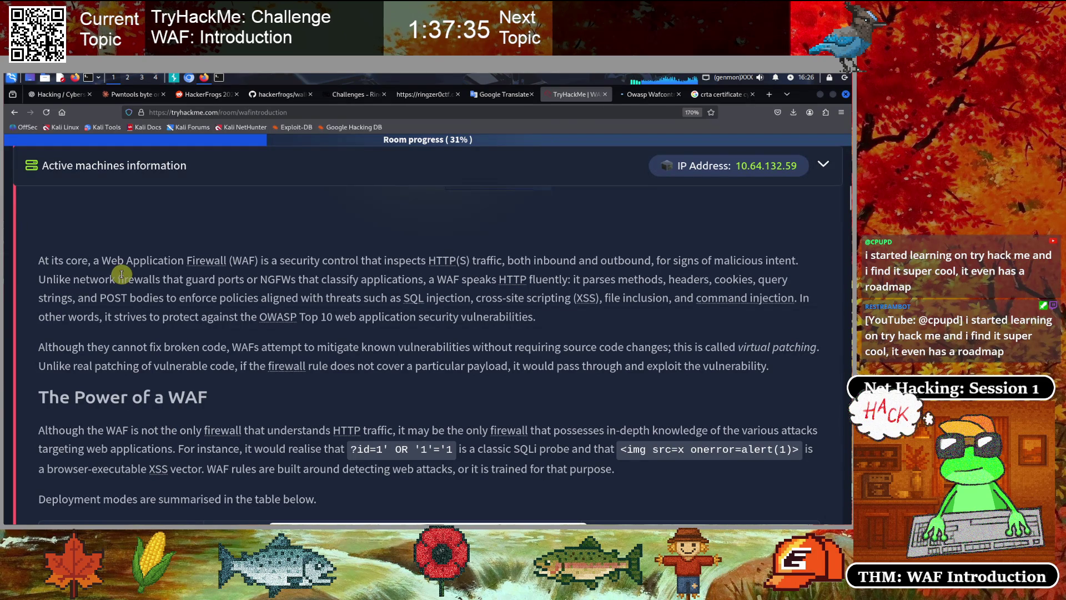
Read The Power of a WAF, marking the vulnerability-exploiting phrase, down to the deployment table
{"action": "scroll", "coordinate": [121, 274], "scroll_direction": "down", "scroll_amount": 1}
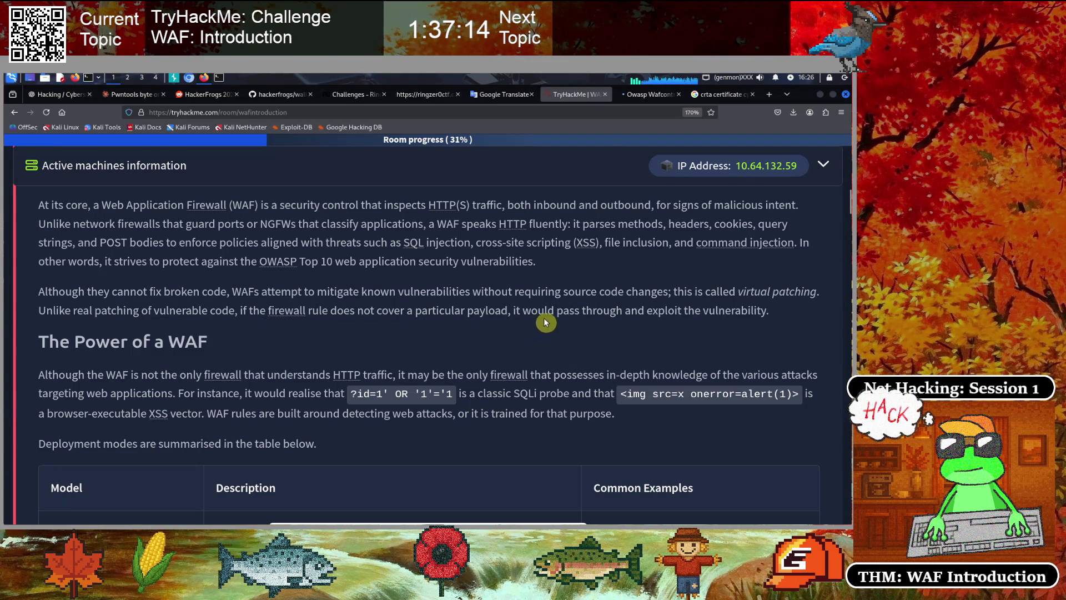
{"action": "left_click_drag", "start_coordinate": [688, 312], "coordinate": [751, 324]}
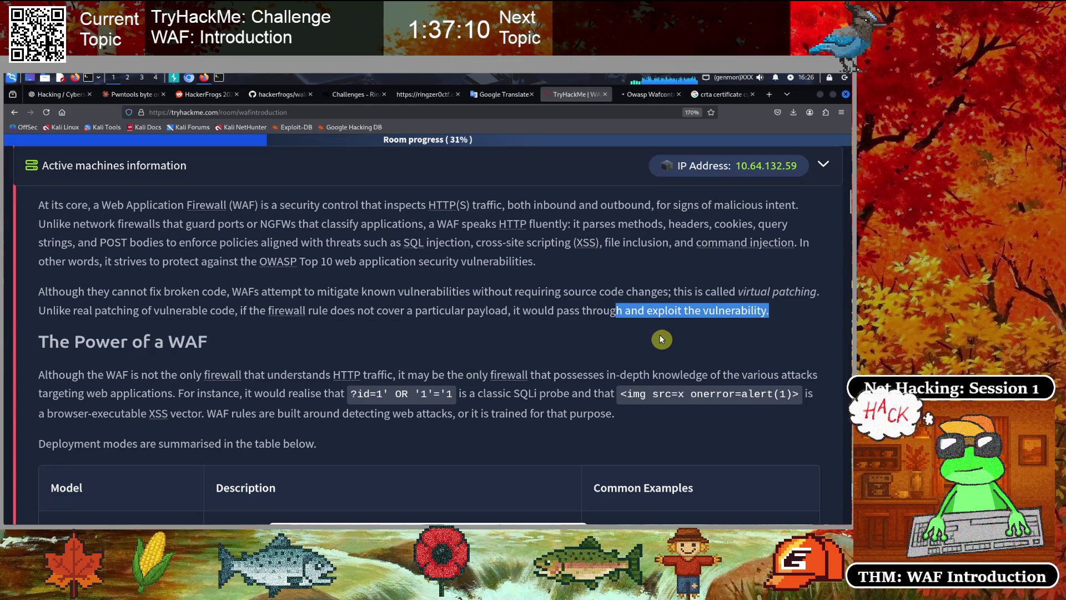
{"action": "left_click", "coordinate": [333, 335]}
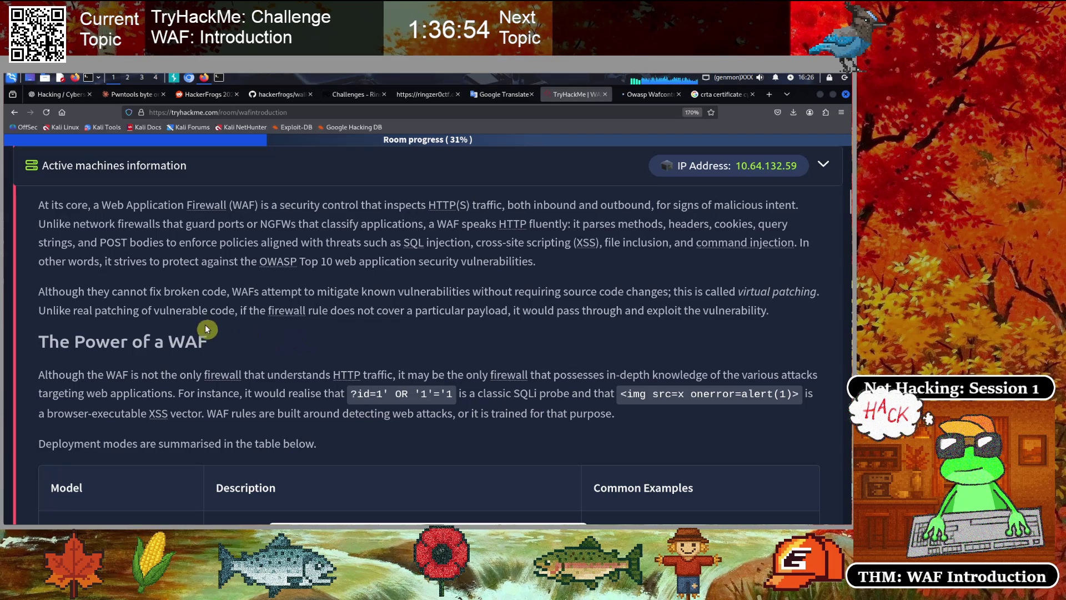
{"action": "scroll", "coordinate": [150, 314], "scroll_direction": "down", "scroll_amount": 3}
{"action": "scroll", "coordinate": [128, 313], "scroll_direction": "up", "scroll_amount": 1}
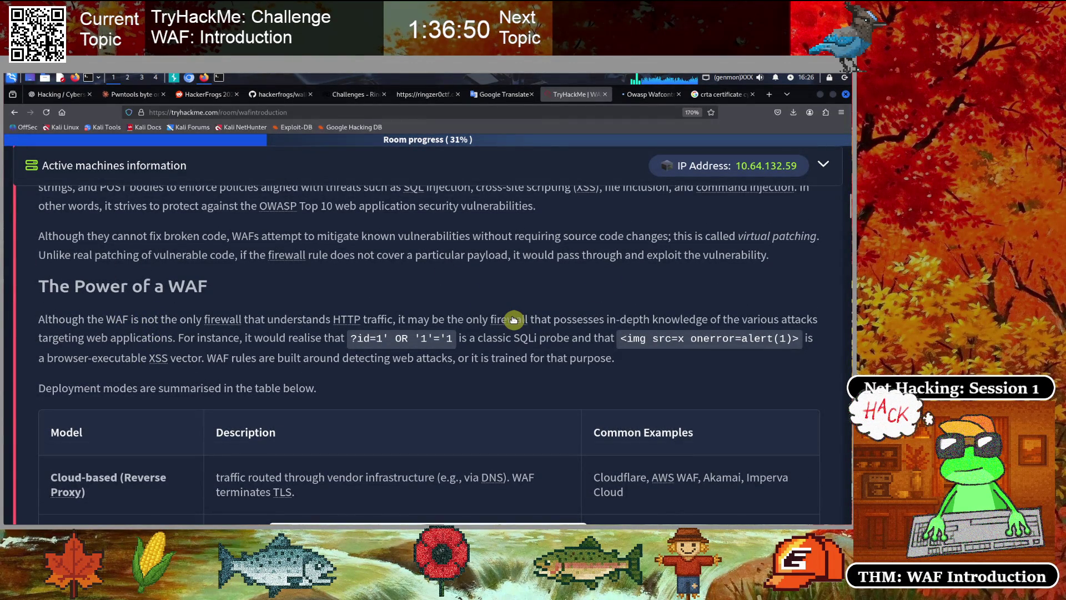
{"action": "mouse_move", "coordinate": [513, 320]}
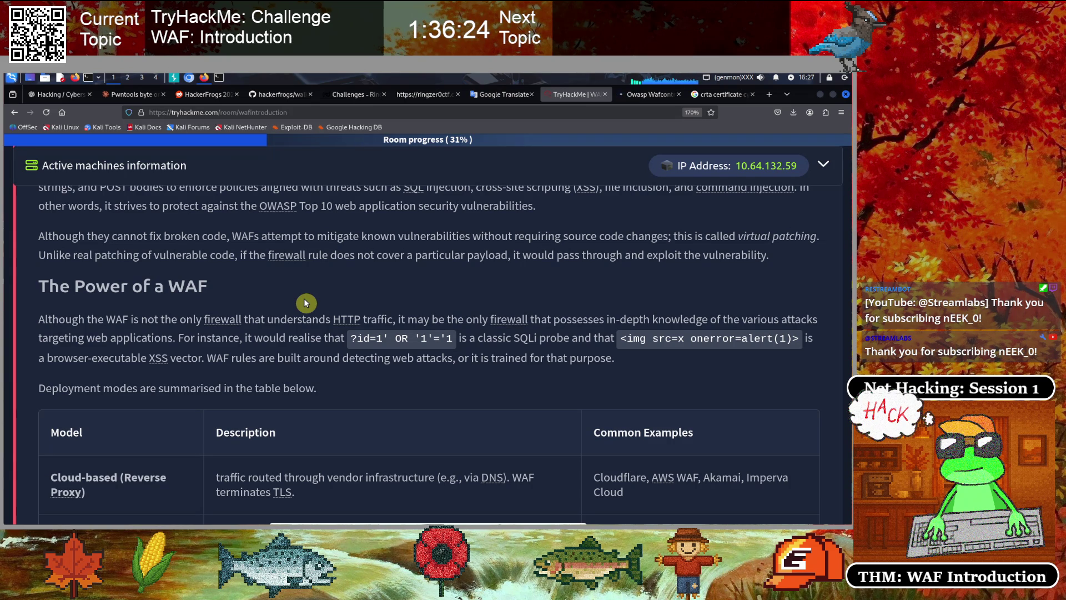
{"action": "scroll", "coordinate": [262, 286], "scroll_direction": "down", "scroll_amount": 2}
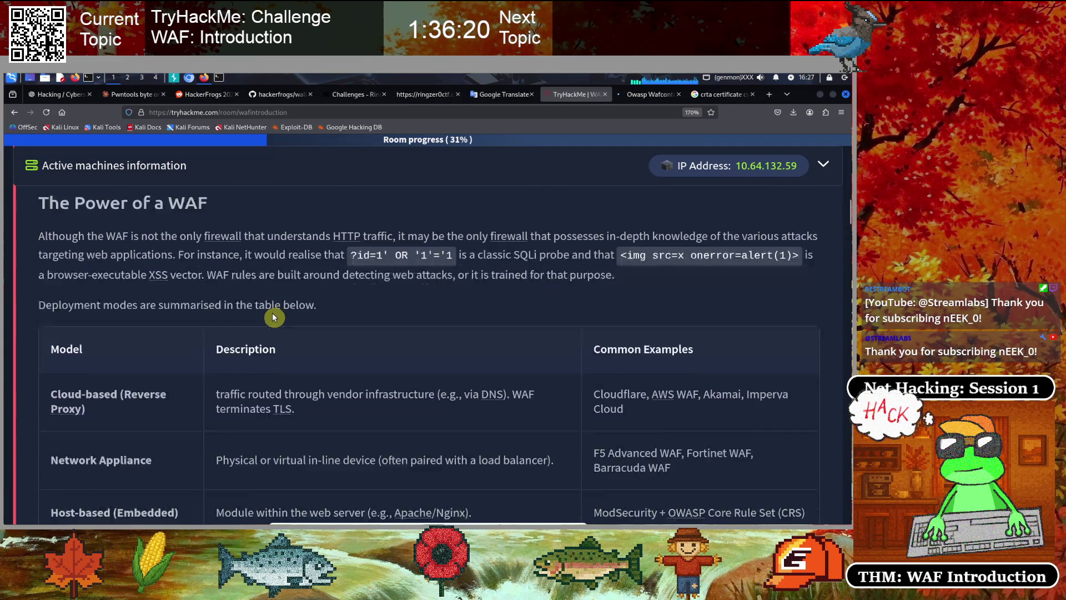
Highlight the ?id=1' SQLi probe and <img src=x onerror=alert(1)> XSS examples
{"action": "scroll", "coordinate": [272, 312], "scroll_direction": "down", "scroll_amount": 2}
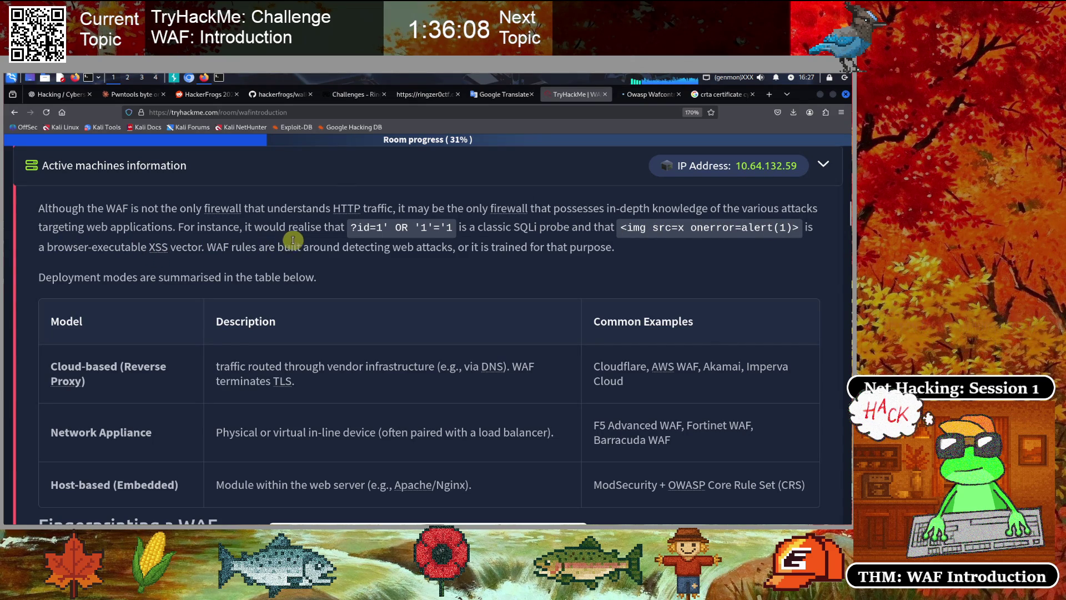
{"action": "left_click_drag", "start_coordinate": [351, 224], "coordinate": [454, 229]}
{"action": "left_click", "coordinate": [378, 244]}
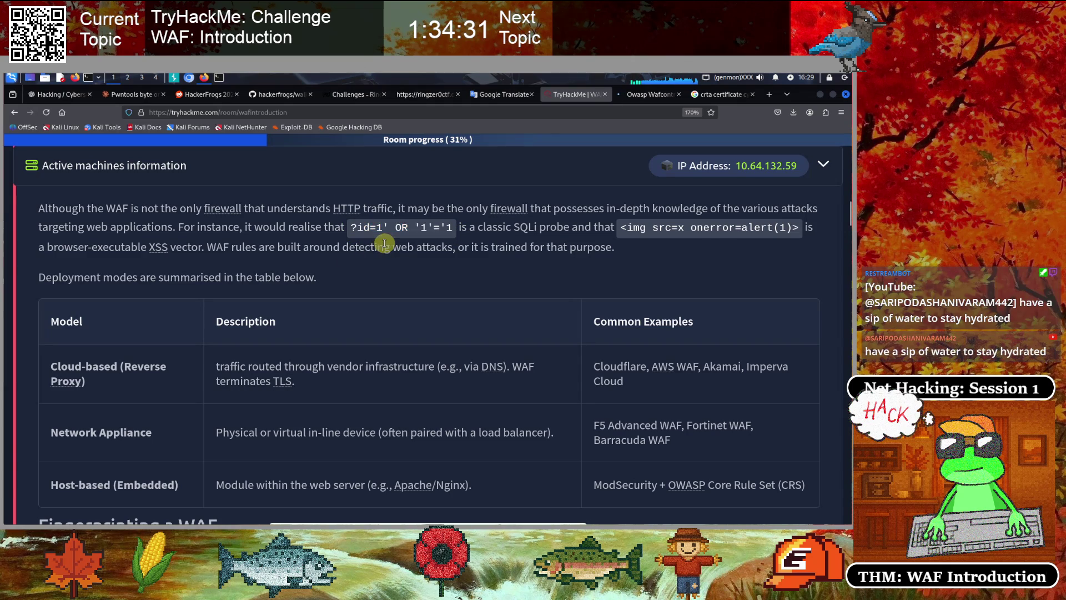
{"action": "left_click_drag", "start_coordinate": [348, 226], "coordinate": [457, 229]}
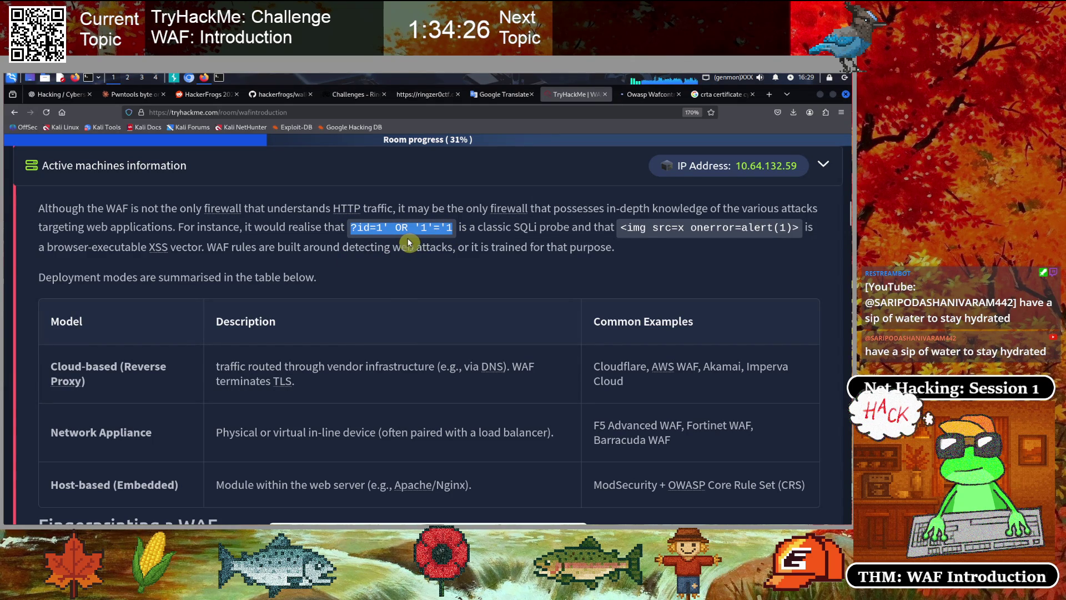
{"action": "left_click", "coordinate": [405, 237]}
{"action": "left_click_drag", "start_coordinate": [622, 229], "coordinate": [800, 230]}
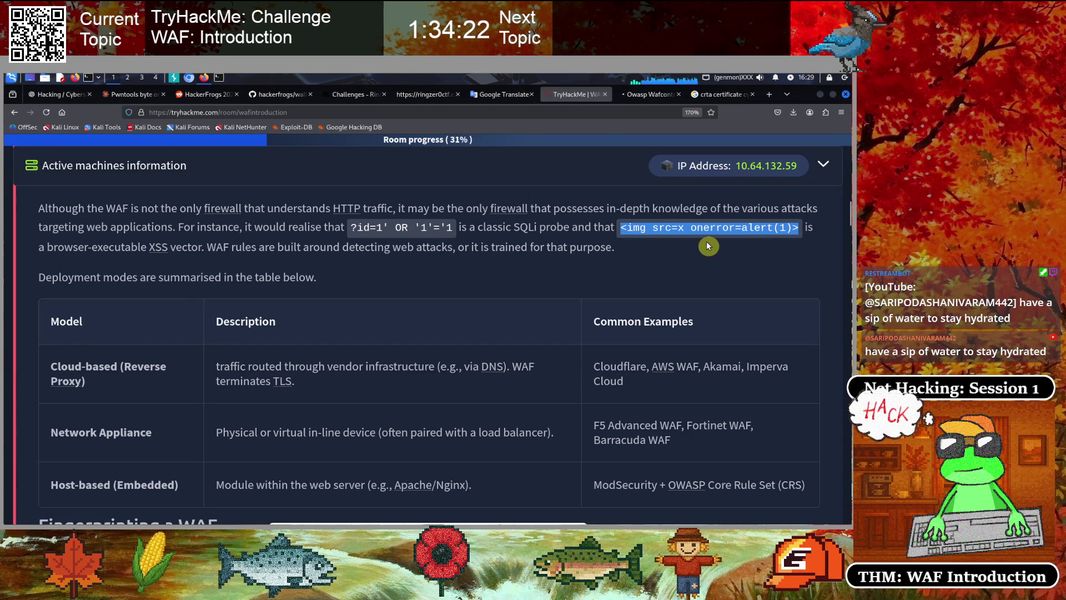
{"action": "left_click", "coordinate": [672, 245]}
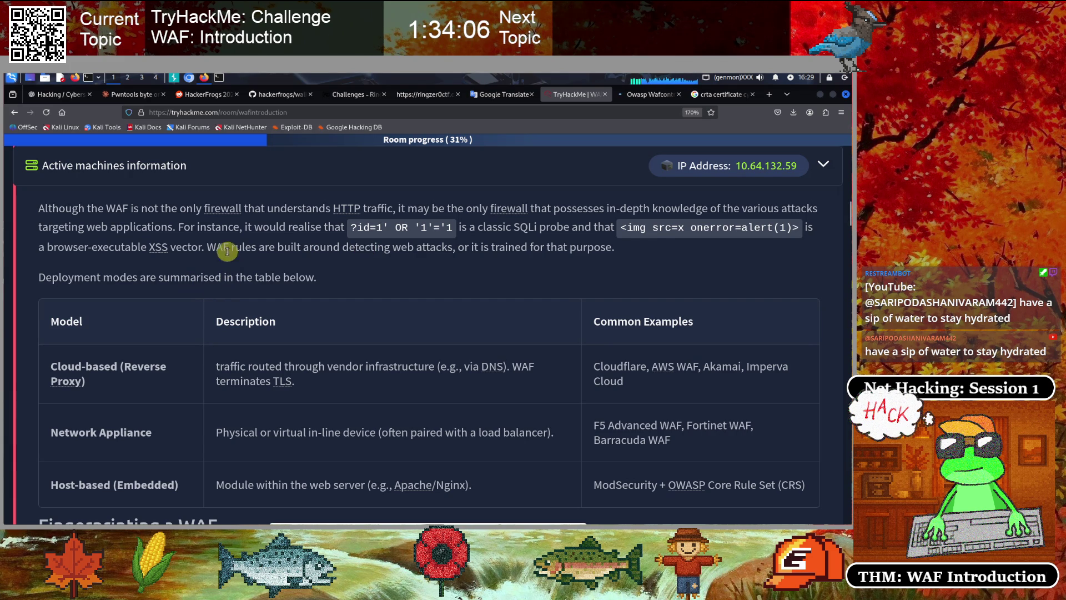
{"action": "left_click_drag", "start_coordinate": [341, 226], "coordinate": [781, 225]}
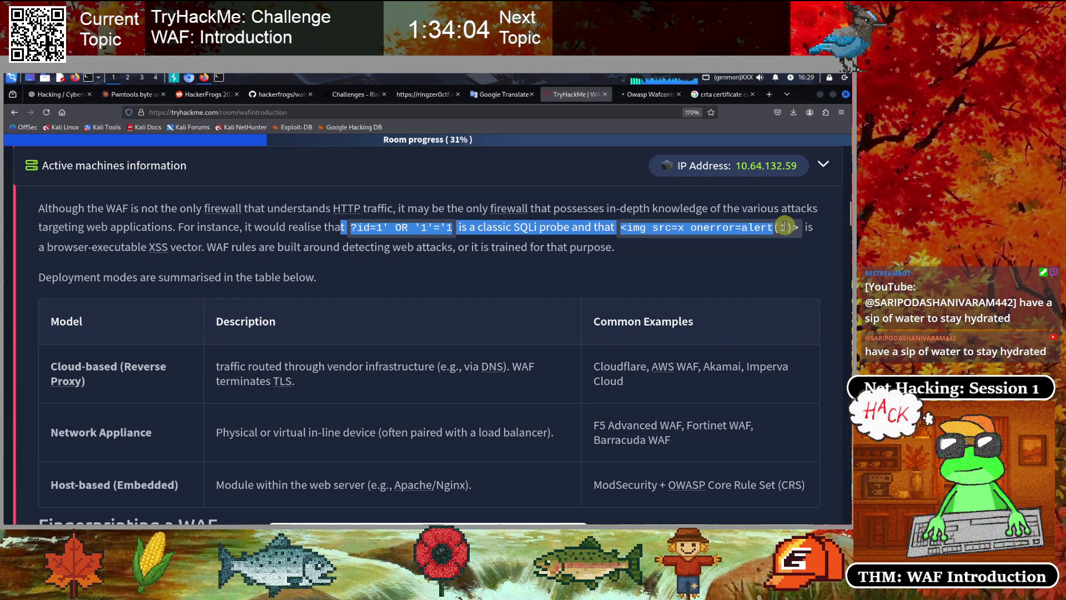
{"action": "left_click", "coordinate": [474, 244]}
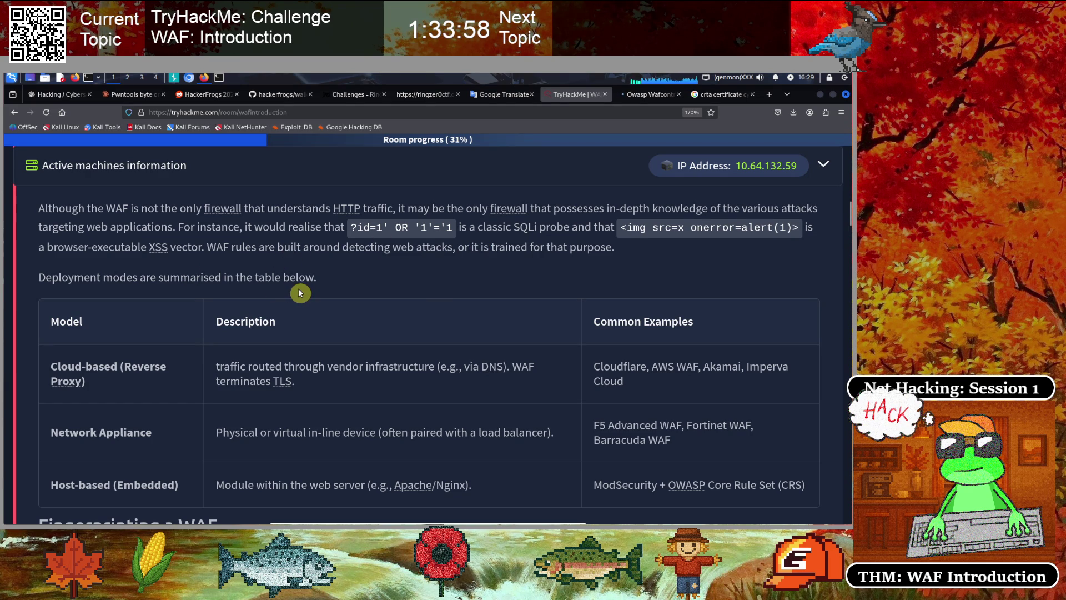
Mark the Cloud-based, Network Appliance and Host-based deployment models, then reach Fingerprinting a WAF
{"action": "scroll", "coordinate": [300, 293], "scroll_direction": "down", "scroll_amount": 1}
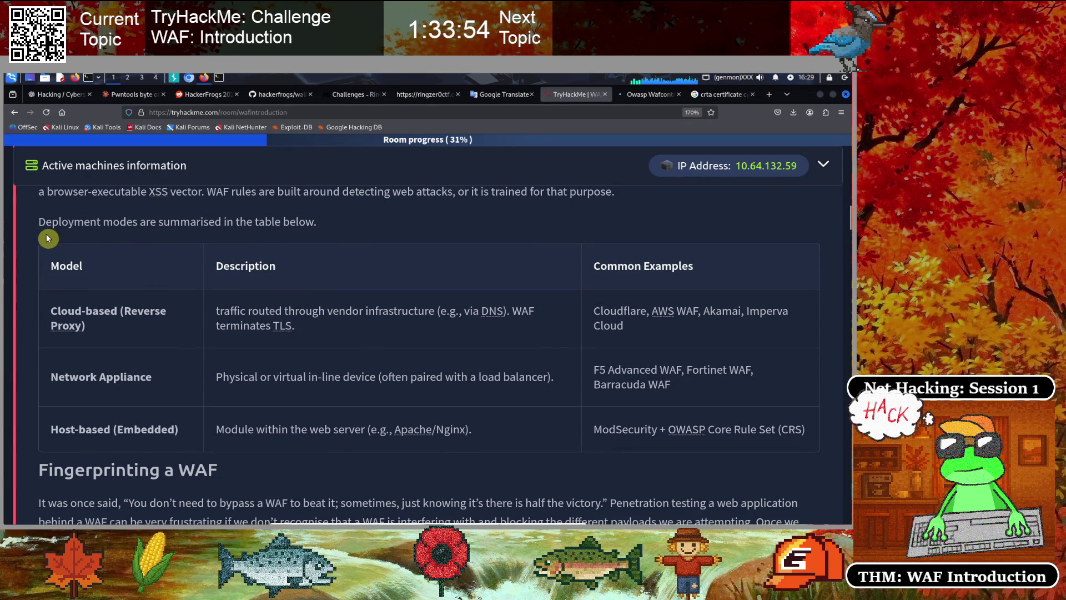
{"action": "left_click_drag", "start_coordinate": [45, 221], "coordinate": [330, 223]}
{"action": "scroll", "coordinate": [453, 273], "scroll_direction": "down", "scroll_amount": 1}
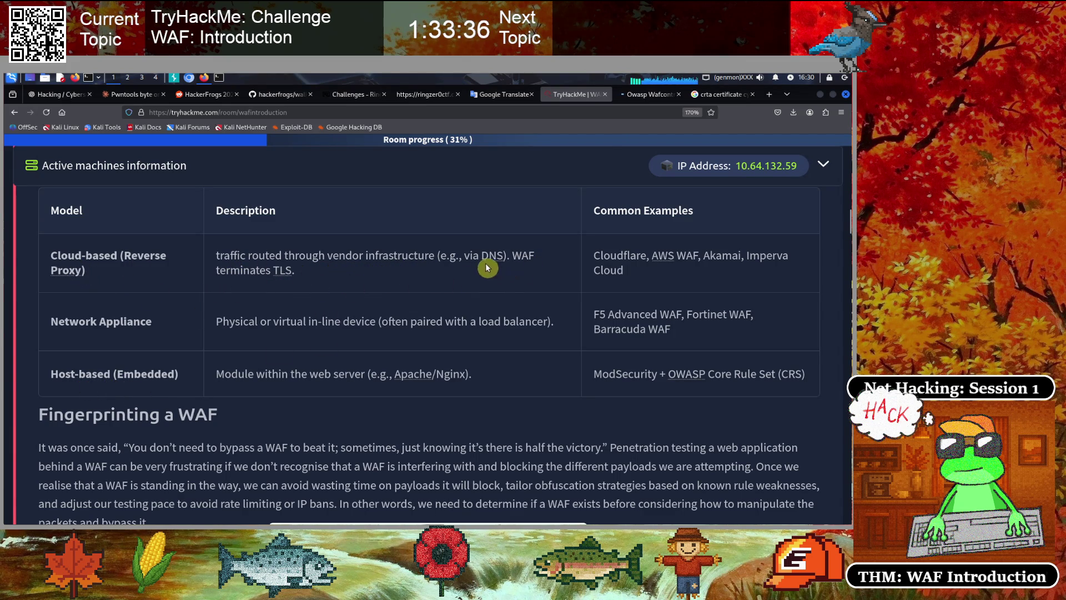
{"action": "mouse_move", "coordinate": [512, 254]}
{"action": "left_mouse_down"}
{"action": "mouse_move", "coordinate": [545, 257]}
{"action": "mouse_move", "coordinate": [244, 290]}
{"action": "left_mouse_up"}
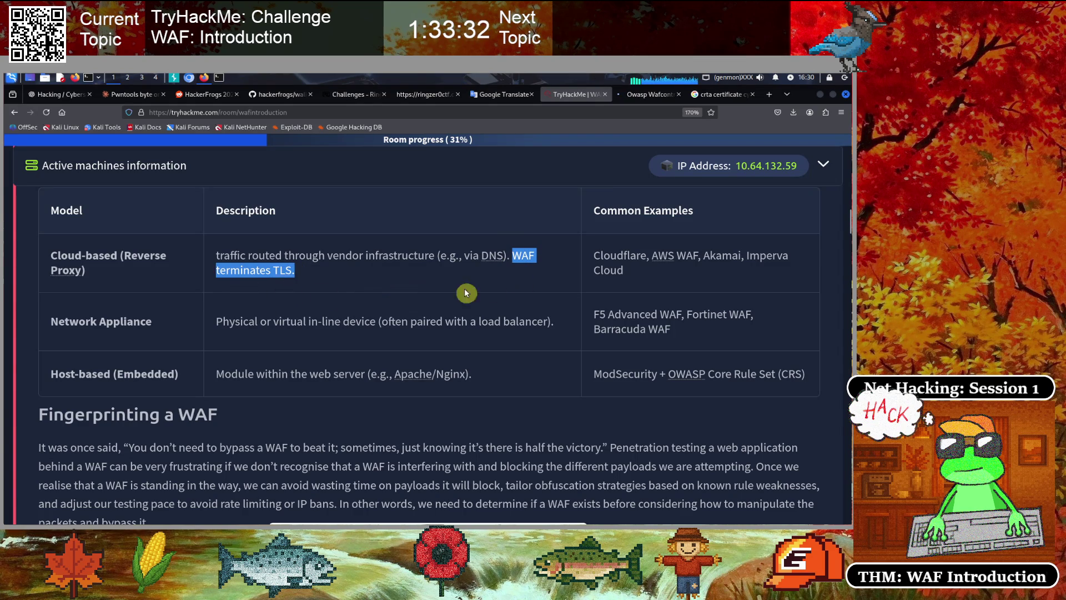
{"action": "left_click", "coordinate": [419, 282]}
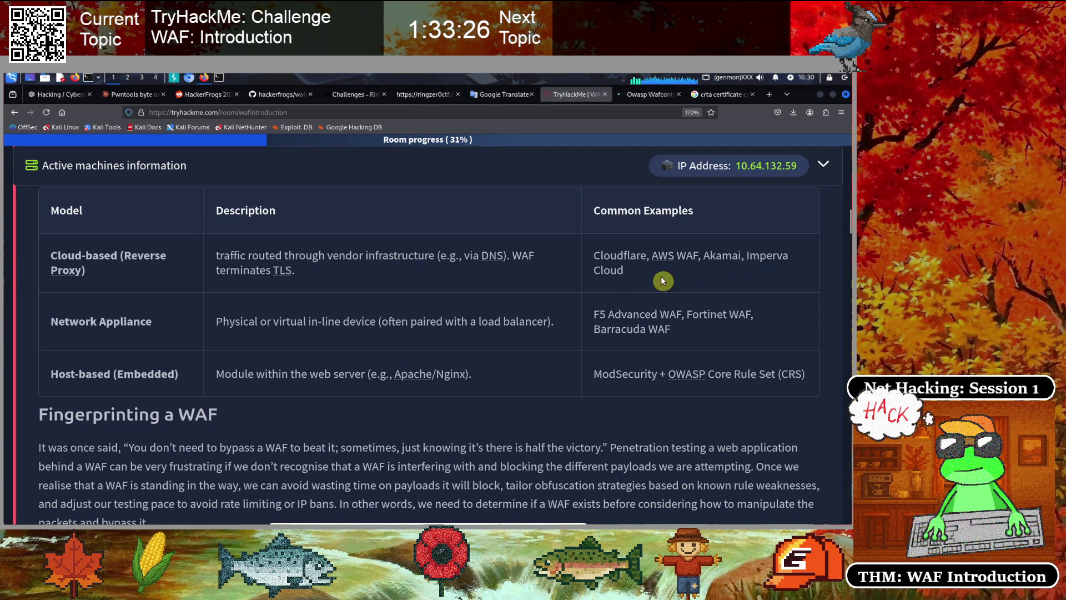
{"action": "left_click_drag", "start_coordinate": [55, 258], "coordinate": [167, 274]}
{"action": "left_click", "coordinate": [153, 312]}
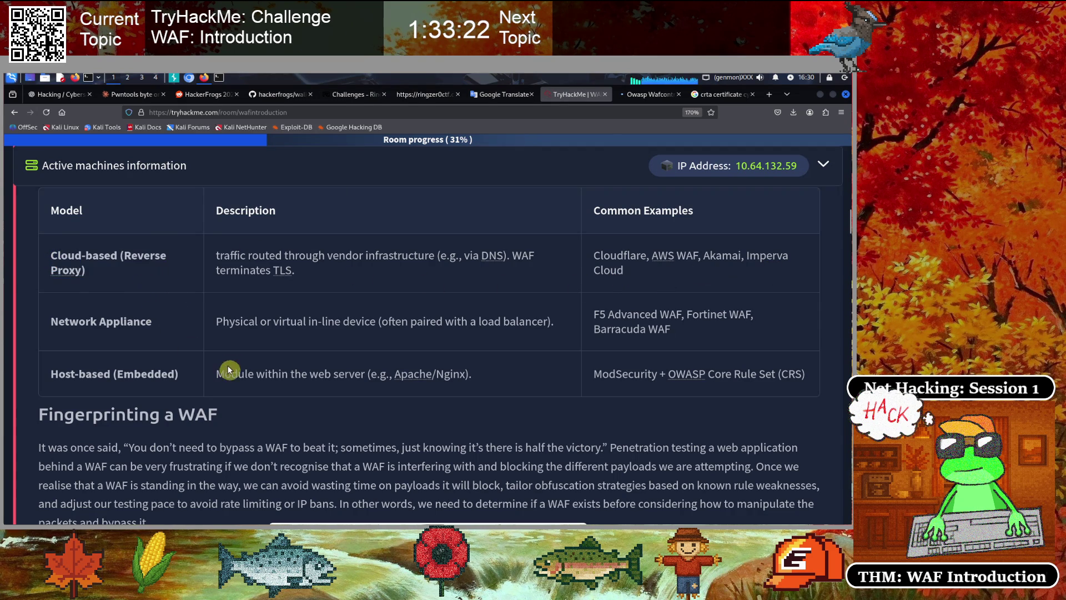
{"action": "left_click_drag", "start_coordinate": [54, 325], "coordinate": [175, 326]}
{"action": "left_click", "coordinate": [160, 351]}
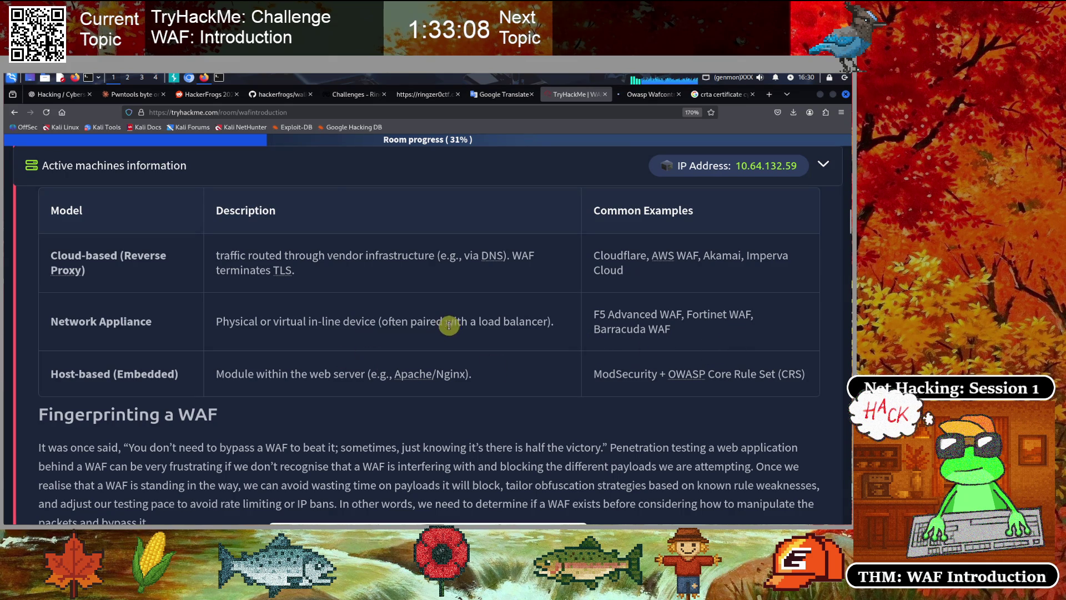
{"action": "left_click_drag", "start_coordinate": [51, 374], "coordinate": [179, 375]}
{"action": "left_click", "coordinate": [100, 390]}
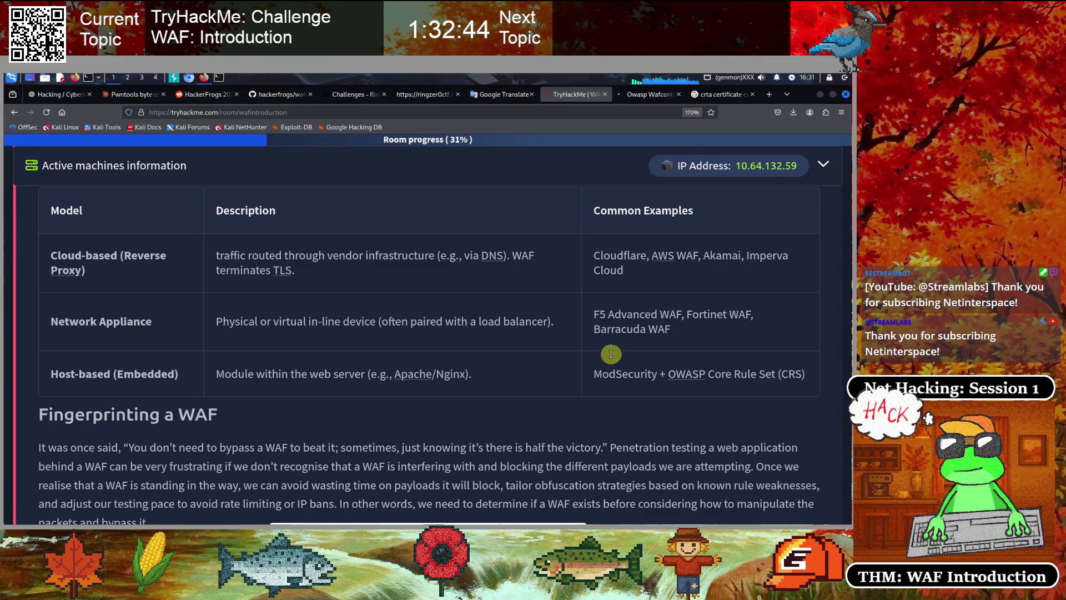
{"action": "scroll", "coordinate": [307, 292], "scroll_direction": "down", "scroll_amount": 5}
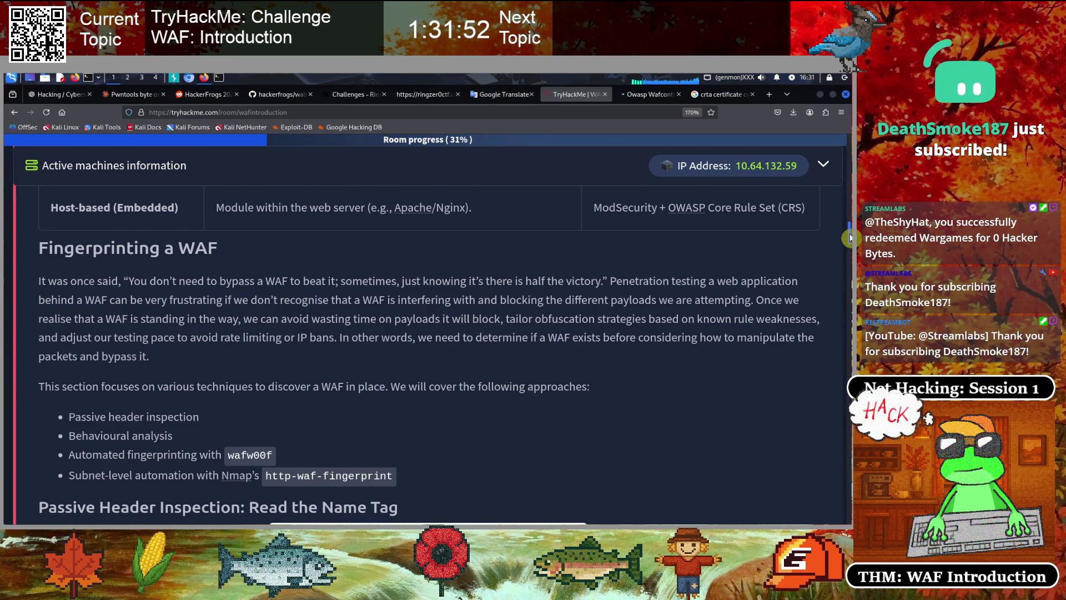
Highlight the Fingerprinting a WAF heading and the word WAF in its paragraph
{"action": "scroll", "coordinate": [849, 237], "scroll_direction": "down", "scroll_amount": 1}
{"action": "left_click_drag", "start_coordinate": [83, 206], "coordinate": [216, 222]}
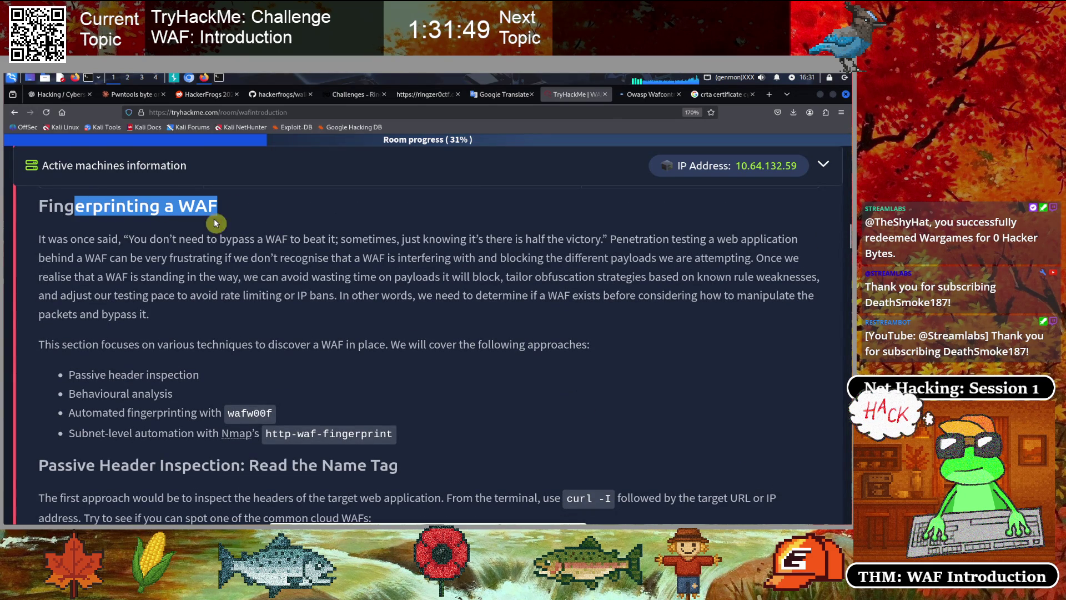
{"action": "left_click", "coordinate": [178, 226]}
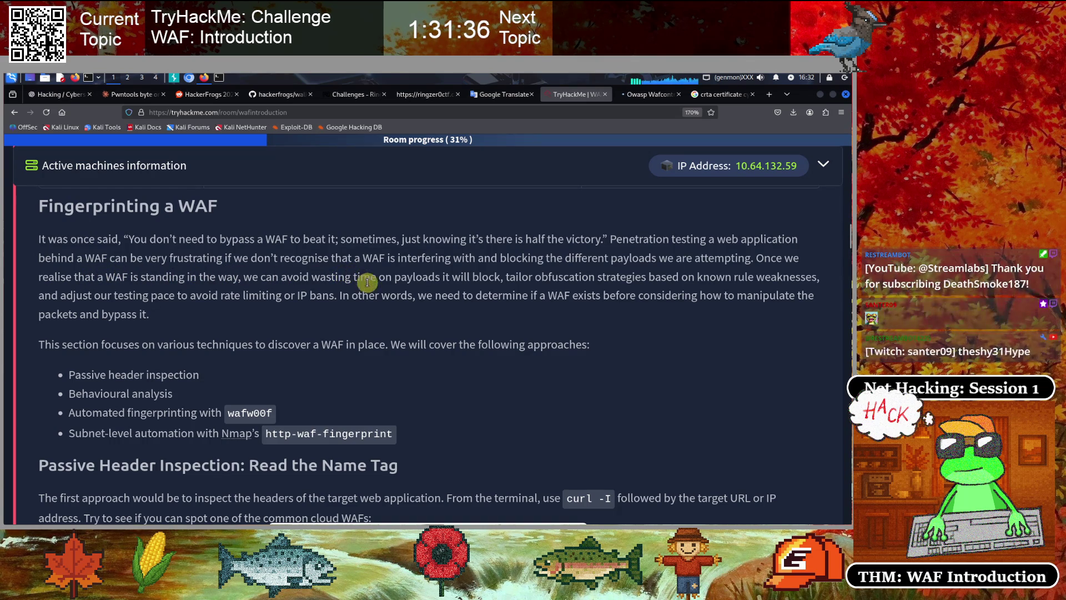
{"action": "double_click", "coordinate": [369, 260]}
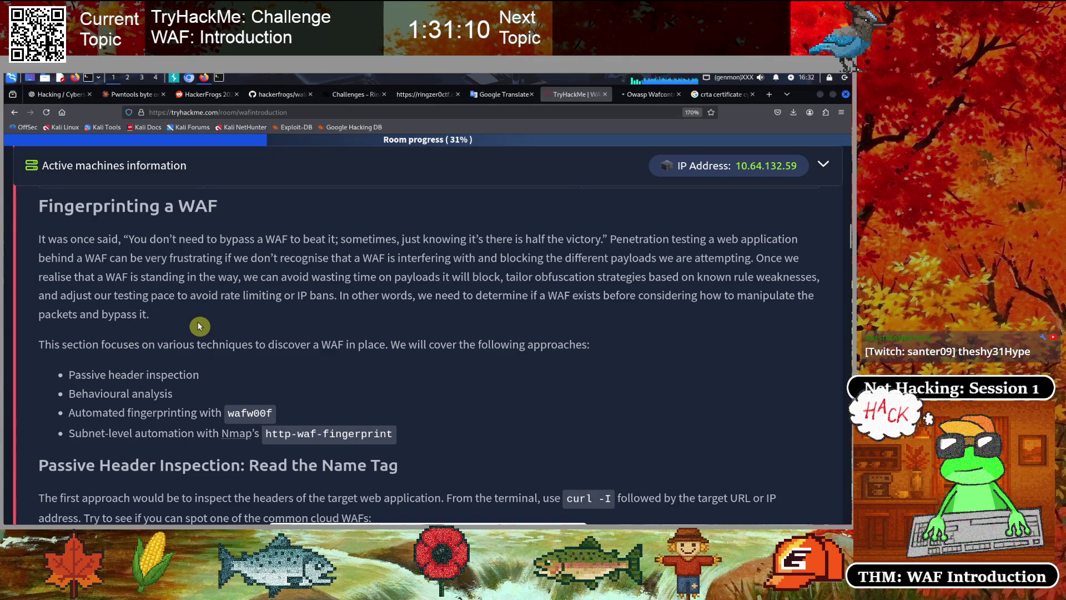
Highlight the Behavioural analysis item and the wafw00f tool in the approaches list
{"action": "scroll", "coordinate": [199, 317], "scroll_direction": "down", "scroll_amount": 2}
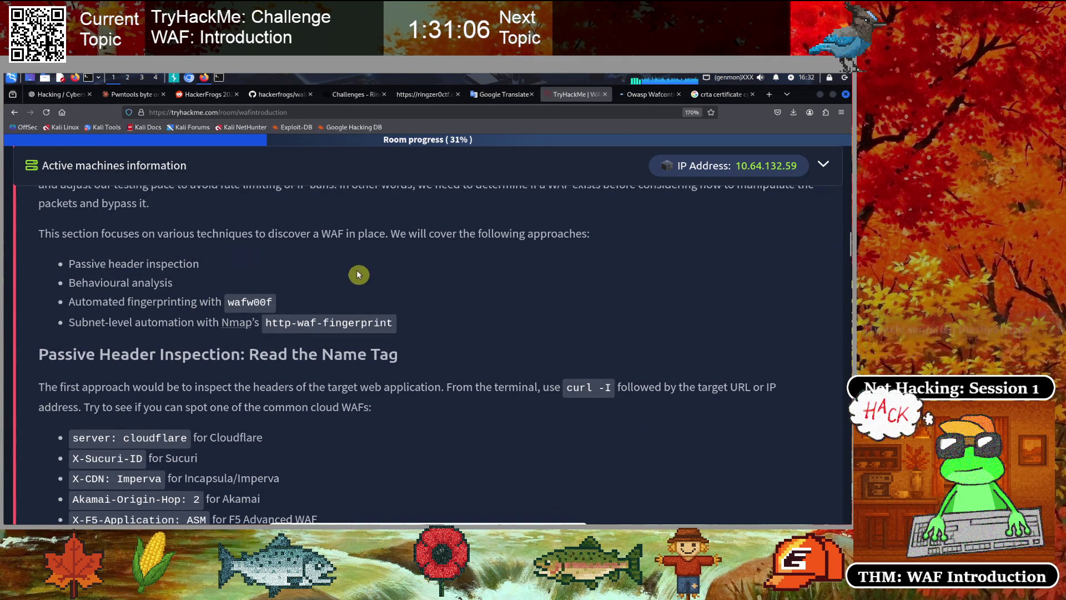
{"action": "left_click_drag", "start_coordinate": [293, 233], "coordinate": [373, 234]}
{"action": "triple_click", "coordinate": [471, 281]}
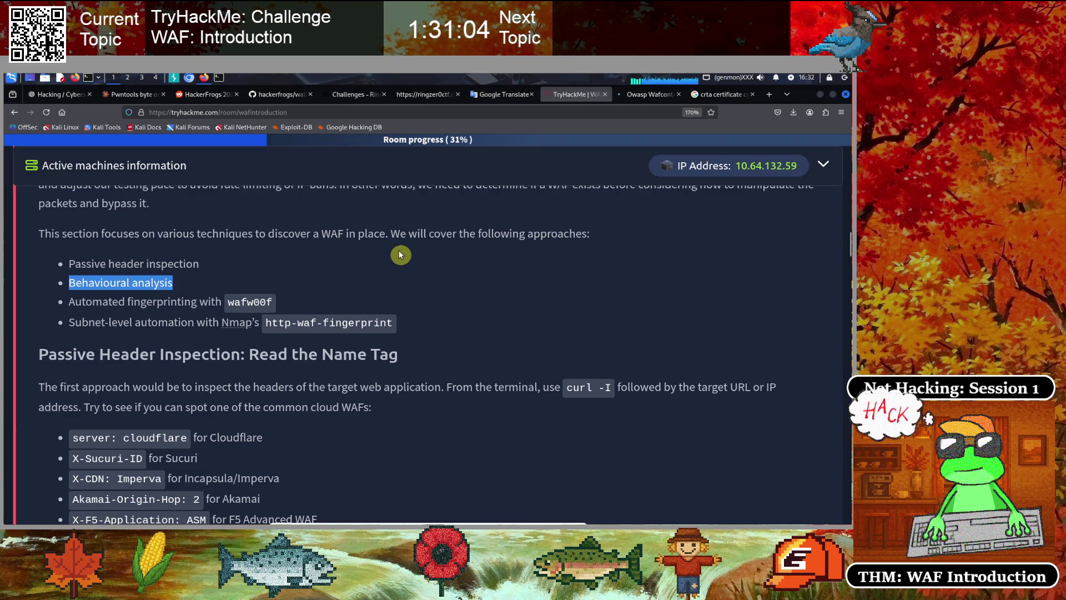
{"action": "left_click", "coordinate": [459, 248]}
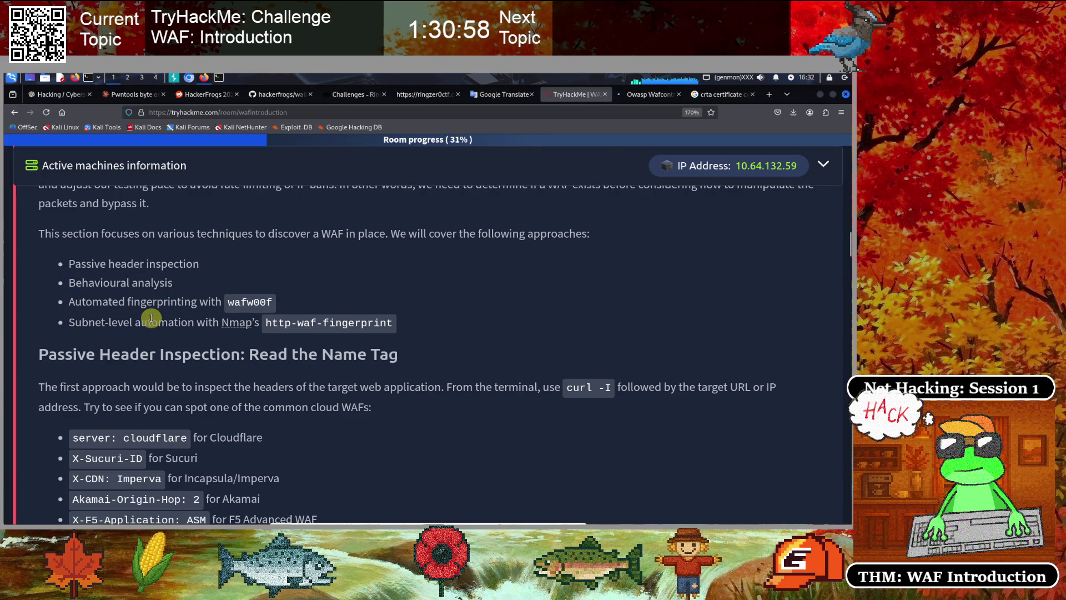
{"action": "left_click_drag", "start_coordinate": [273, 307], "coordinate": [215, 303]}
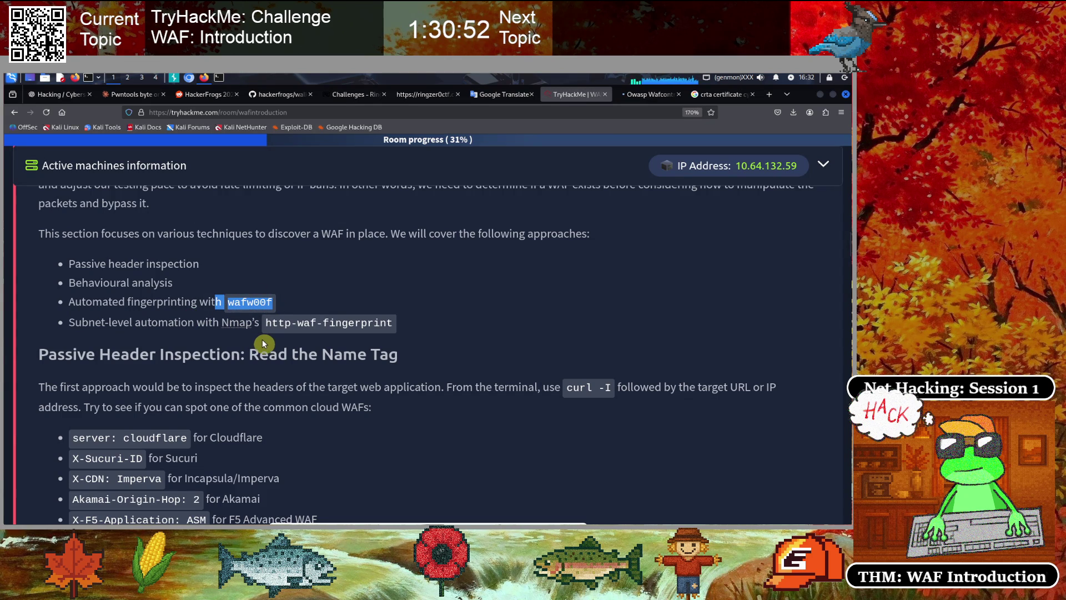
{"action": "left_click", "coordinate": [129, 340]}
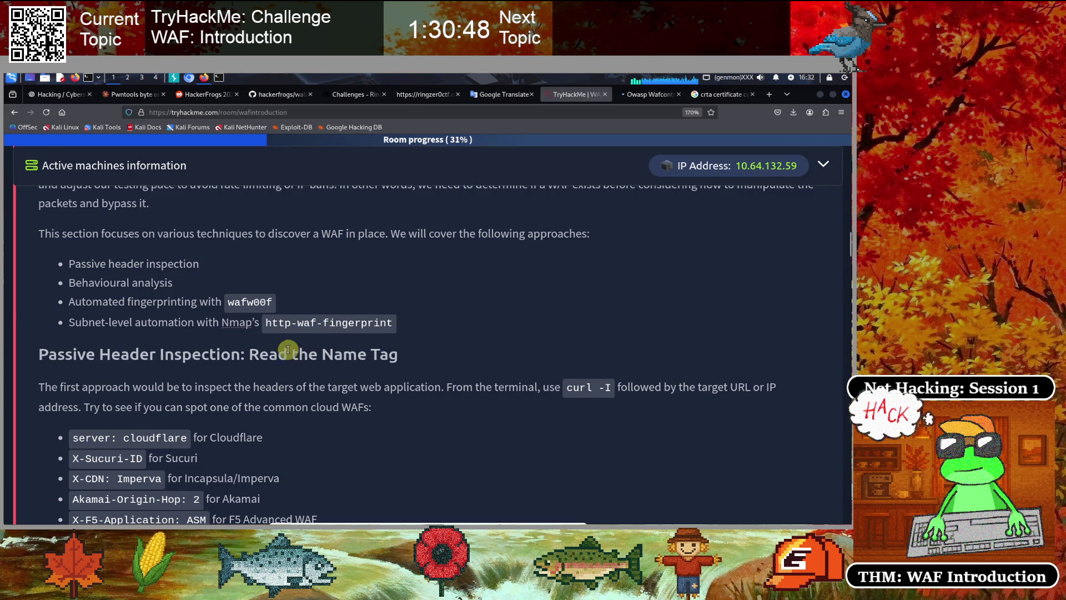
Mark the Passive Header Inspection heading and read down to the Web-App-Example1 Cloudflare curl output
{"action": "scroll", "coordinate": [286, 347], "scroll_direction": "down", "scroll_amount": 2}
{"action": "scroll", "coordinate": [278, 332], "scroll_direction": "down", "scroll_amount": 1}
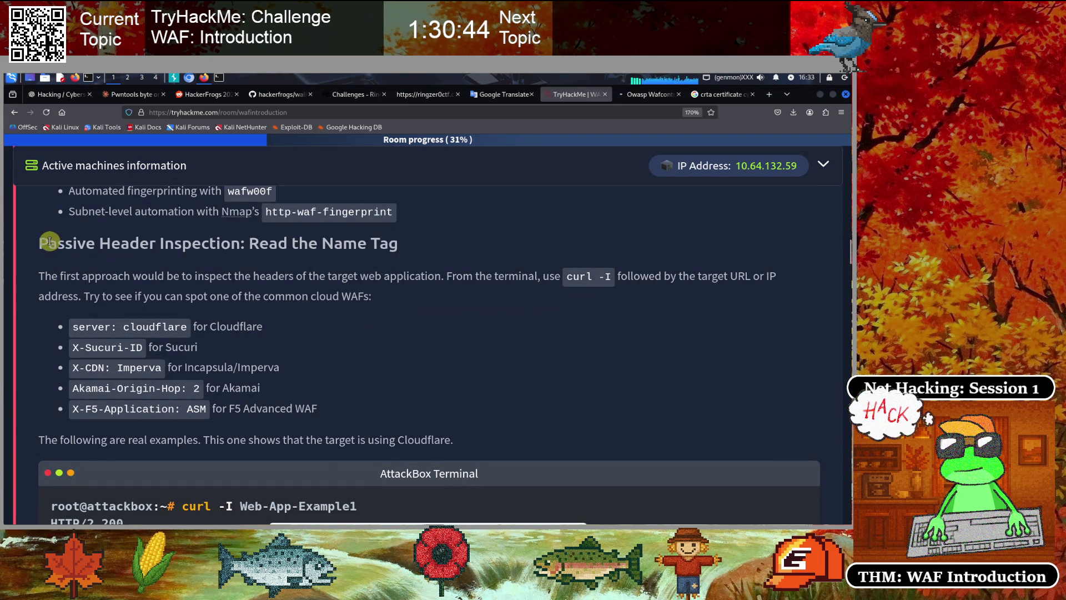
{"action": "left_click_drag", "start_coordinate": [53, 243], "coordinate": [398, 249]}
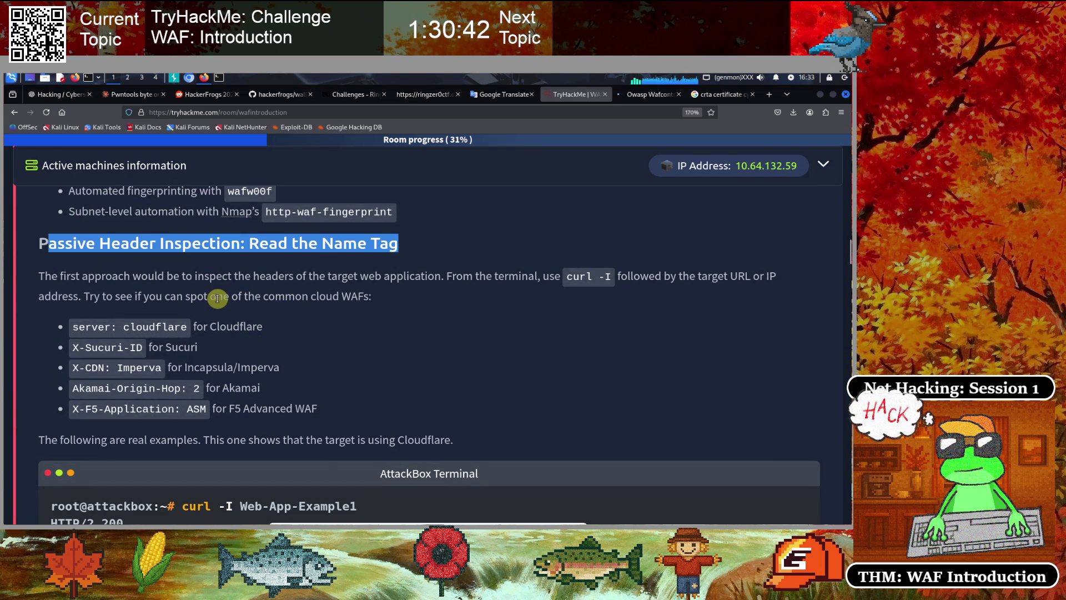
{"action": "left_click", "coordinate": [261, 278]}
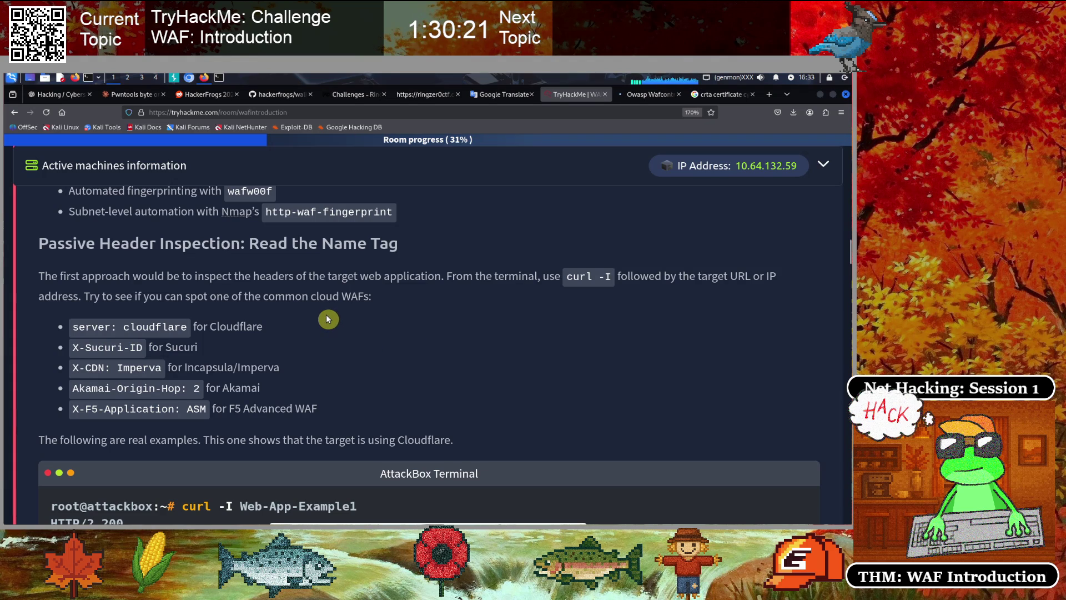
{"action": "scroll", "coordinate": [329, 323], "scroll_direction": "down", "scroll_amount": 2}
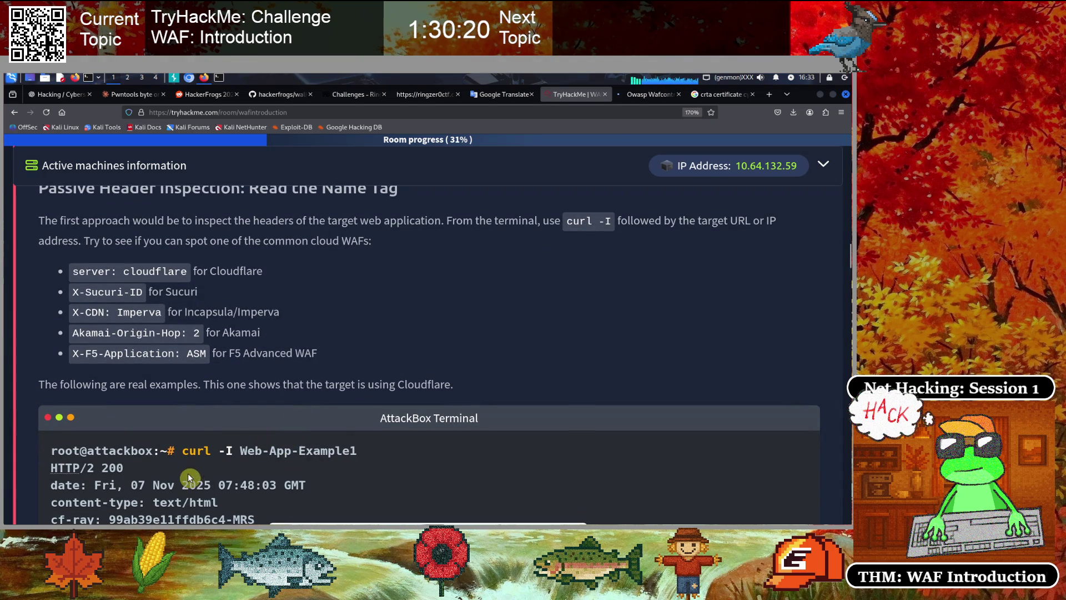
{"action": "scroll", "coordinate": [259, 453], "scroll_direction": "down", "scroll_amount": 2}
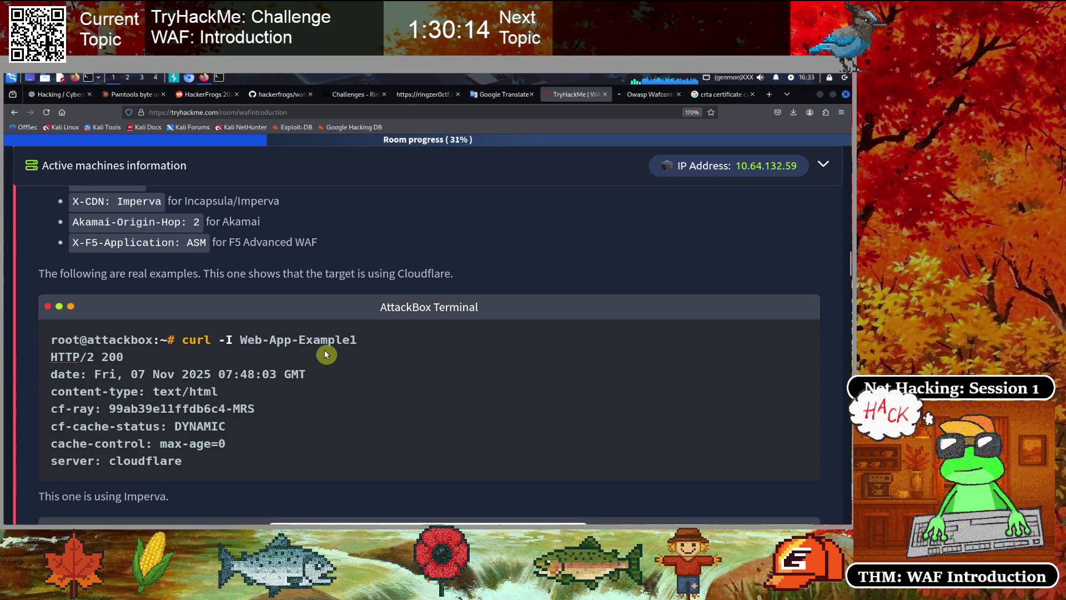
{"action": "scroll", "coordinate": [326, 354], "scroll_direction": "up", "scroll_amount": 2}
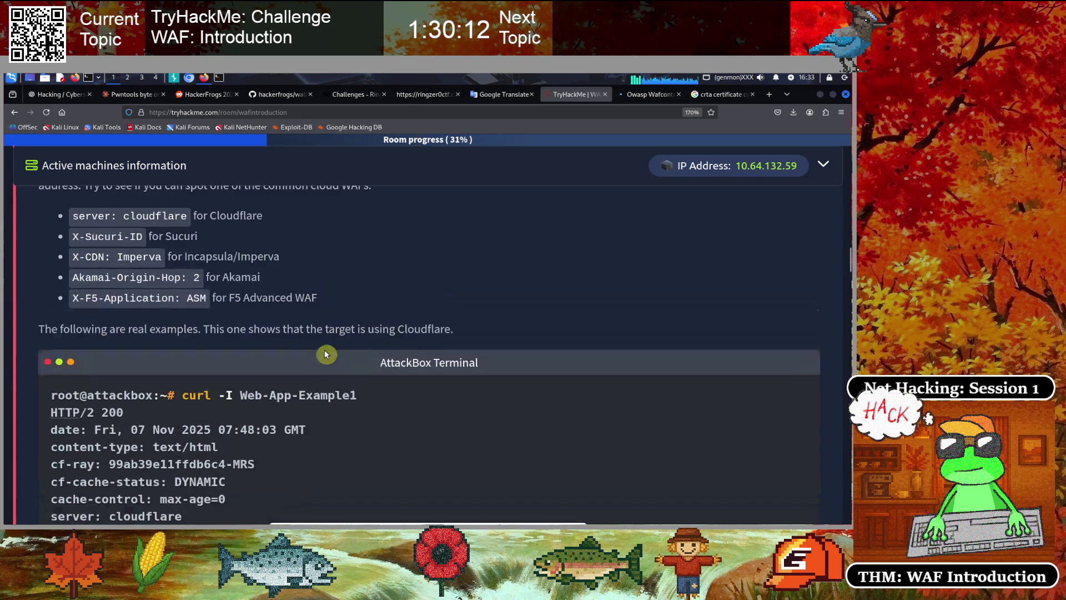
{"action": "scroll", "coordinate": [326, 354], "scroll_direction": "up", "scroll_amount": 1}
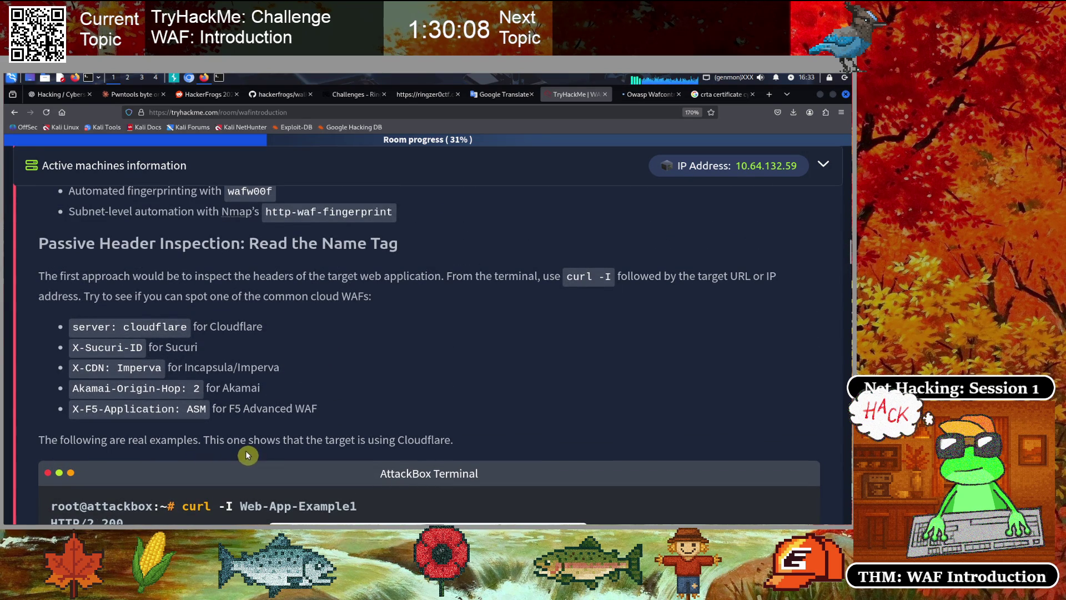
{"action": "scroll", "coordinate": [258, 421], "scroll_direction": "down", "scroll_amount": 3}
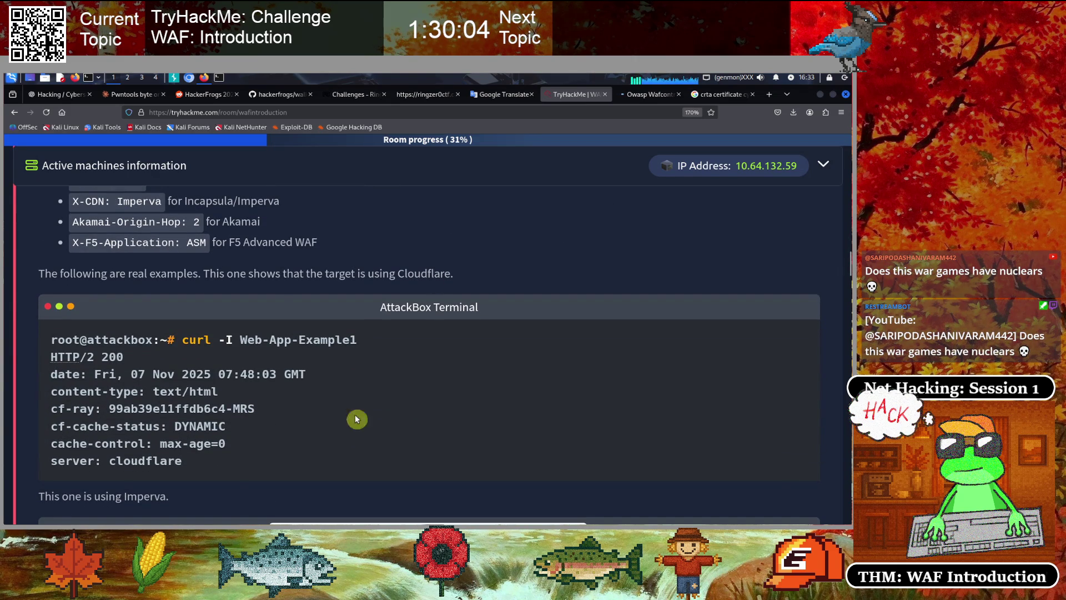
{"action": "scroll", "coordinate": [228, 394], "scroll_direction": "up", "scroll_amount": 1}
{"action": "scroll", "coordinate": [228, 393], "scroll_direction": "up", "scroll_amount": 2}
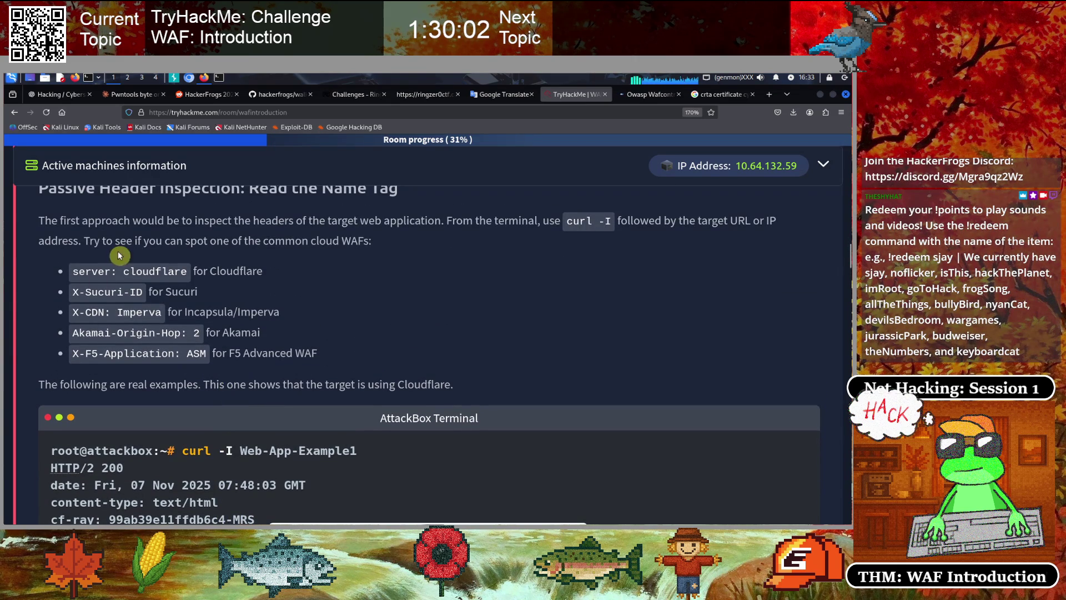
{"action": "scroll", "coordinate": [150, 397], "scroll_direction": "down", "scroll_amount": 3}
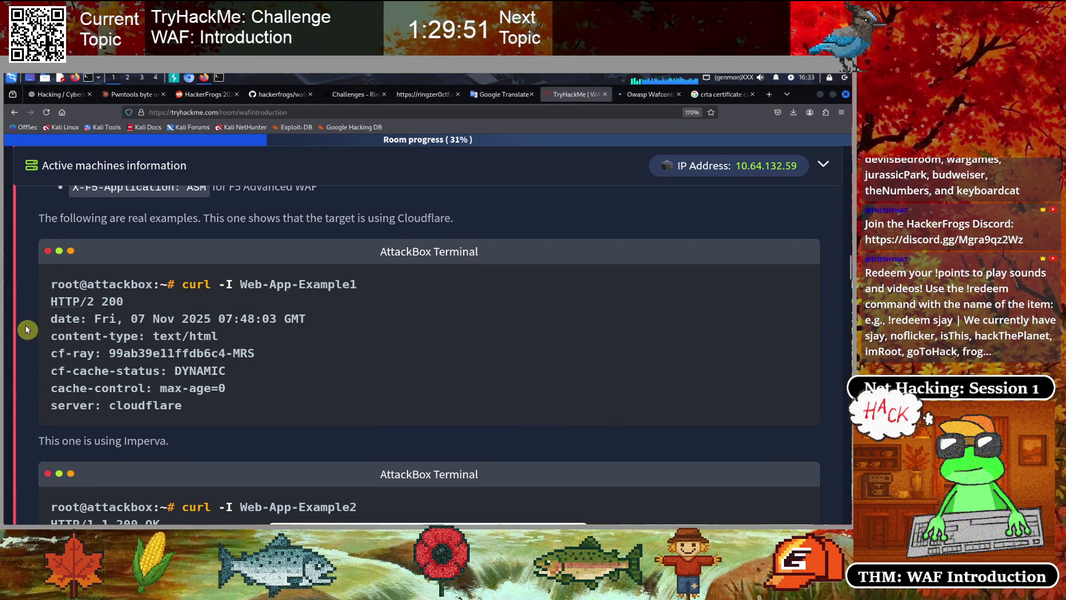
Highlight the server: cloudflare line in the Cloudflare curl output
{"action": "left_click_drag", "start_coordinate": [58, 405], "coordinate": [191, 409]}
{"action": "scroll", "coordinate": [271, 368], "scroll_direction": "up", "scroll_amount": 2}
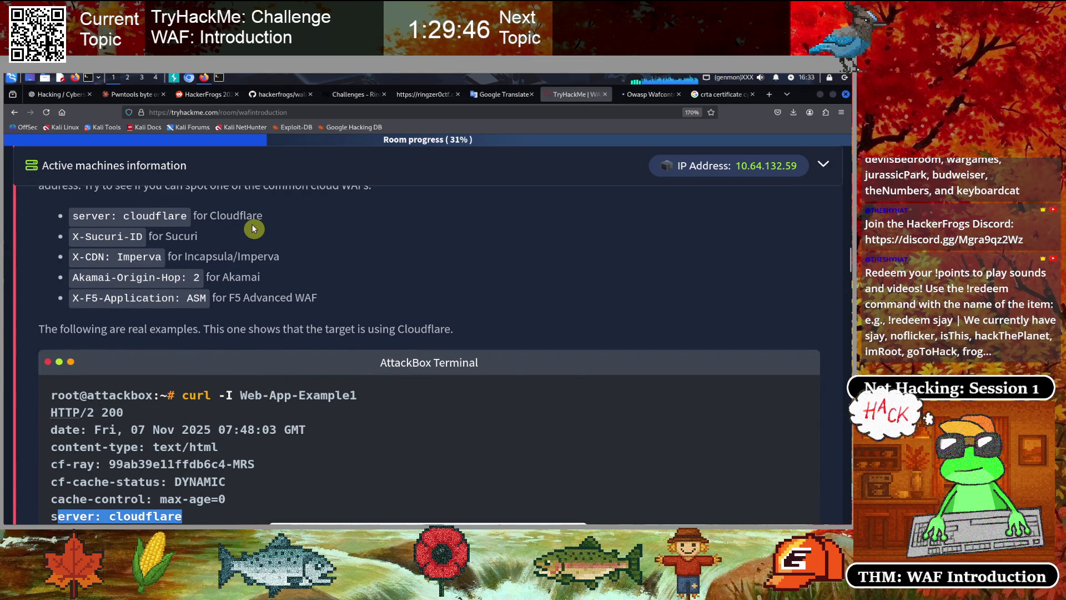
{"action": "scroll", "coordinate": [258, 371], "scroll_direction": "down", "scroll_amount": 2}
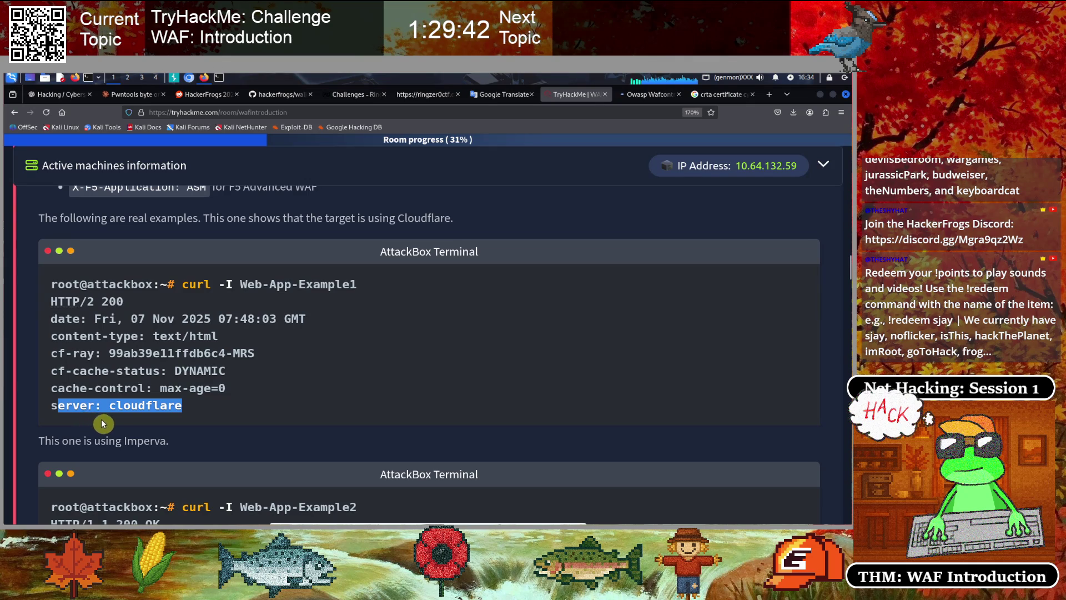
{"action": "left_click", "coordinate": [142, 423]}
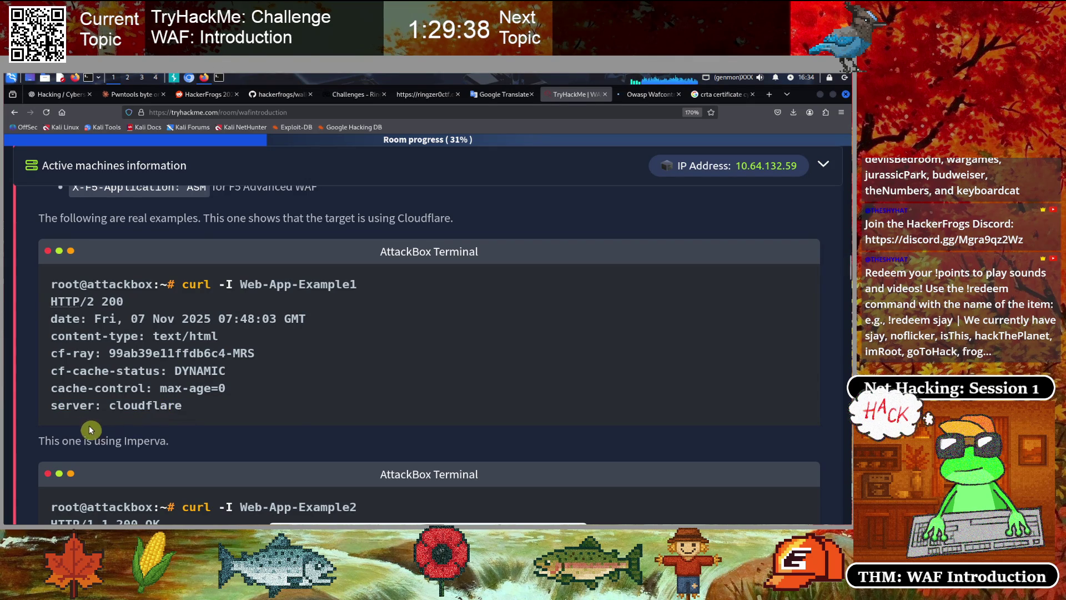
{"action": "left_click_drag", "start_coordinate": [52, 408], "coordinate": [195, 409]}
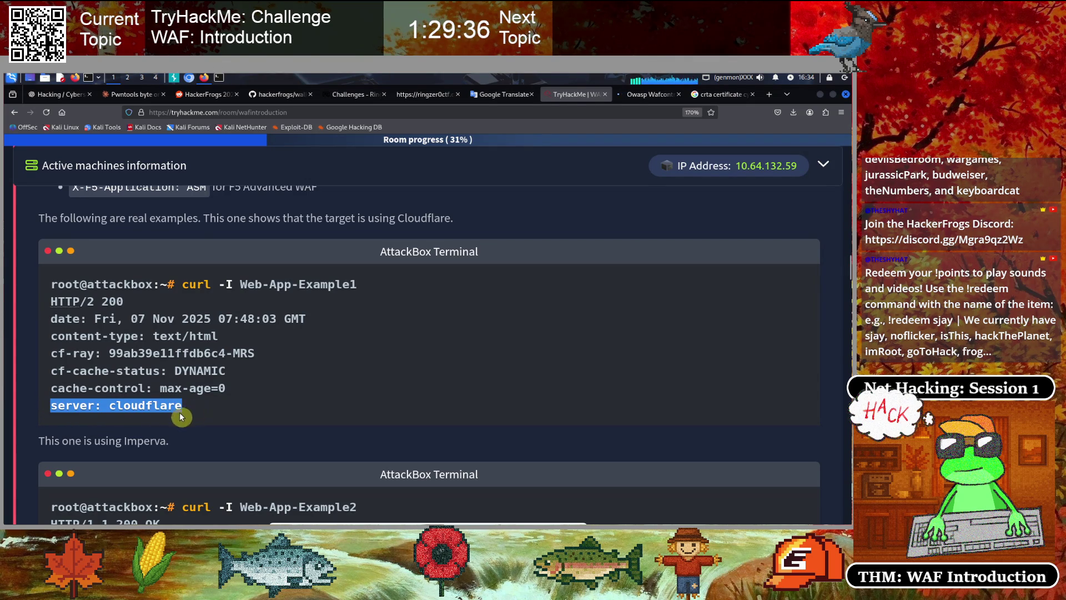
Highlight X-CDN: Imperva in the header list and in the Imperva example output
{"action": "scroll", "coordinate": [250, 402], "scroll_direction": "down", "scroll_amount": 3}
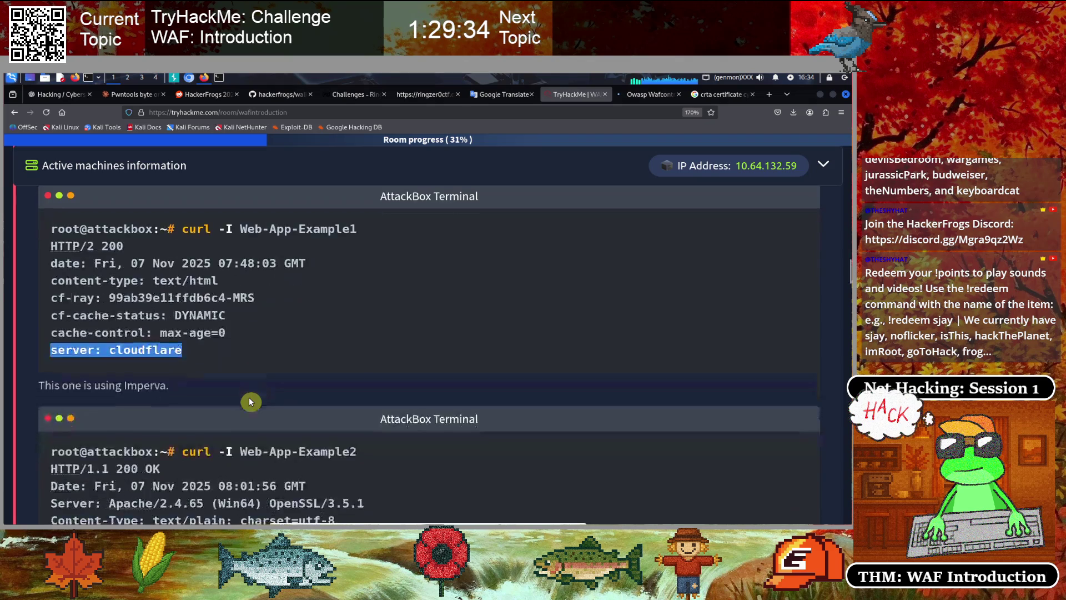
{"action": "mouse_move", "coordinate": [51, 274]}
{"action": "left_mouse_down"}
{"action": "mouse_move", "coordinate": [148, 273]}
{"action": "mouse_move", "coordinate": [209, 301]}
{"action": "left_mouse_up"}
{"action": "scroll", "coordinate": [209, 297], "scroll_direction": "up", "scroll_amount": 2}
{"action": "scroll", "coordinate": [209, 297], "scroll_direction": "up", "scroll_amount": 2}
{"action": "left_click", "coordinate": [200, 312]}
{"action": "scroll", "coordinate": [158, 352], "scroll_direction": "up", "scroll_amount": 1}
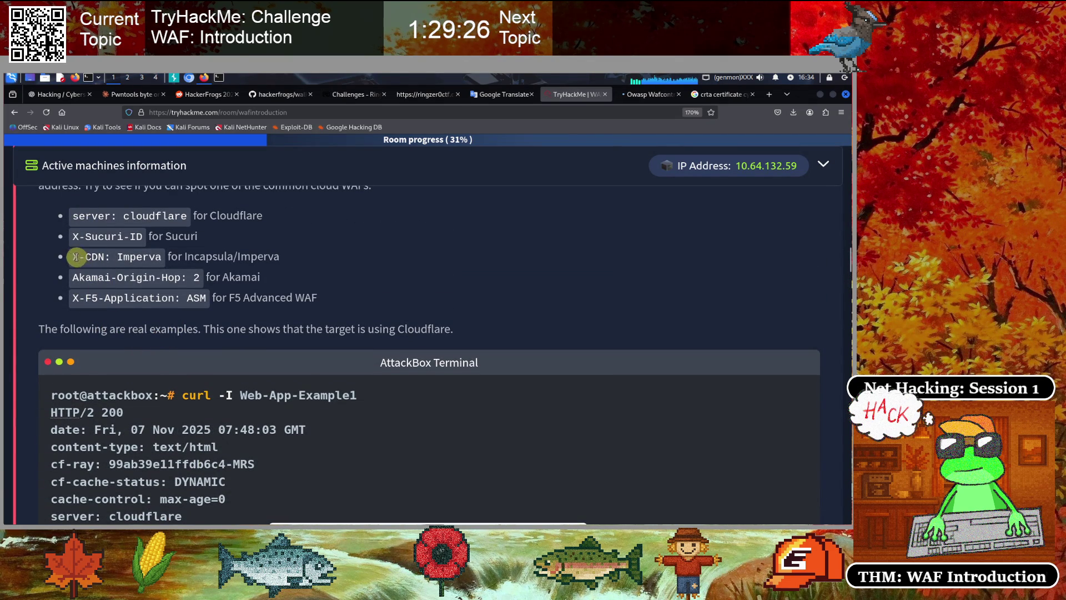
{"action": "left_click_drag", "start_coordinate": [74, 256], "coordinate": [154, 255]}
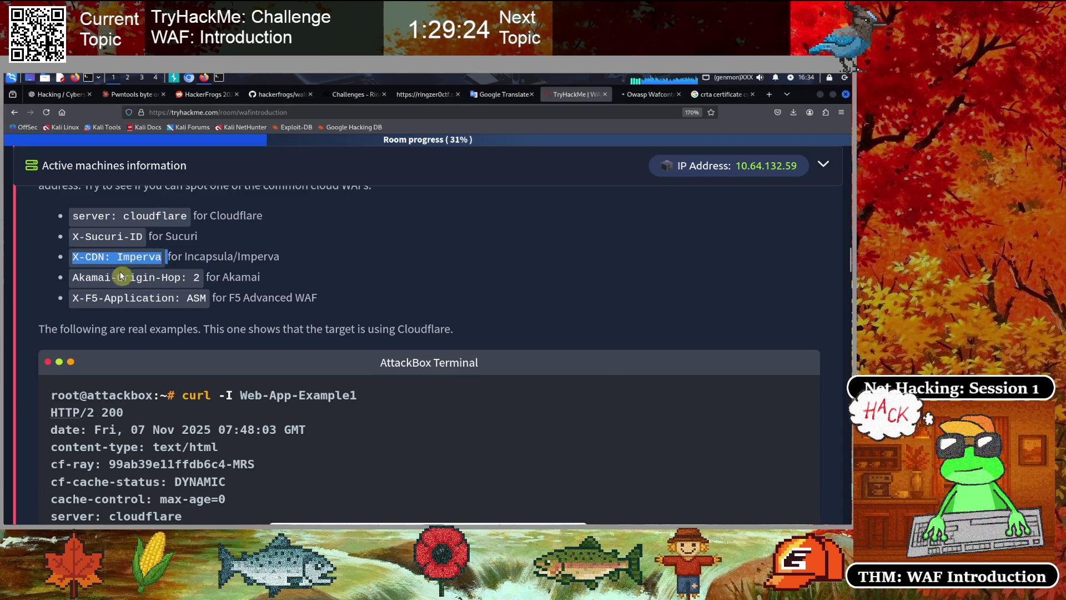
{"action": "scroll", "coordinate": [204, 321], "scroll_direction": "down", "scroll_amount": 5}
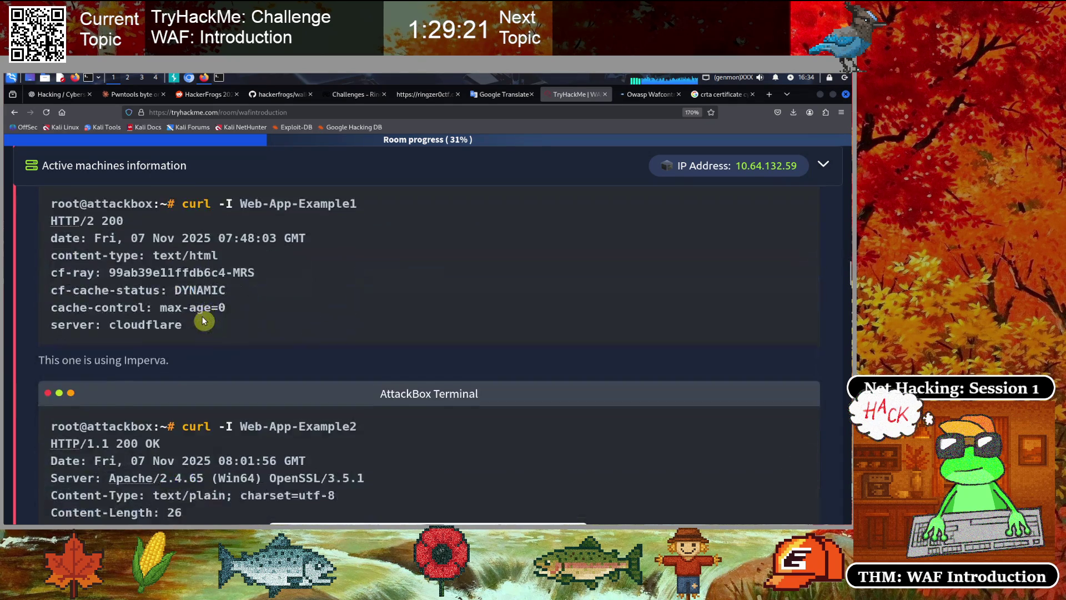
{"action": "scroll", "coordinate": [204, 320], "scroll_direction": "down", "scroll_amount": 1}
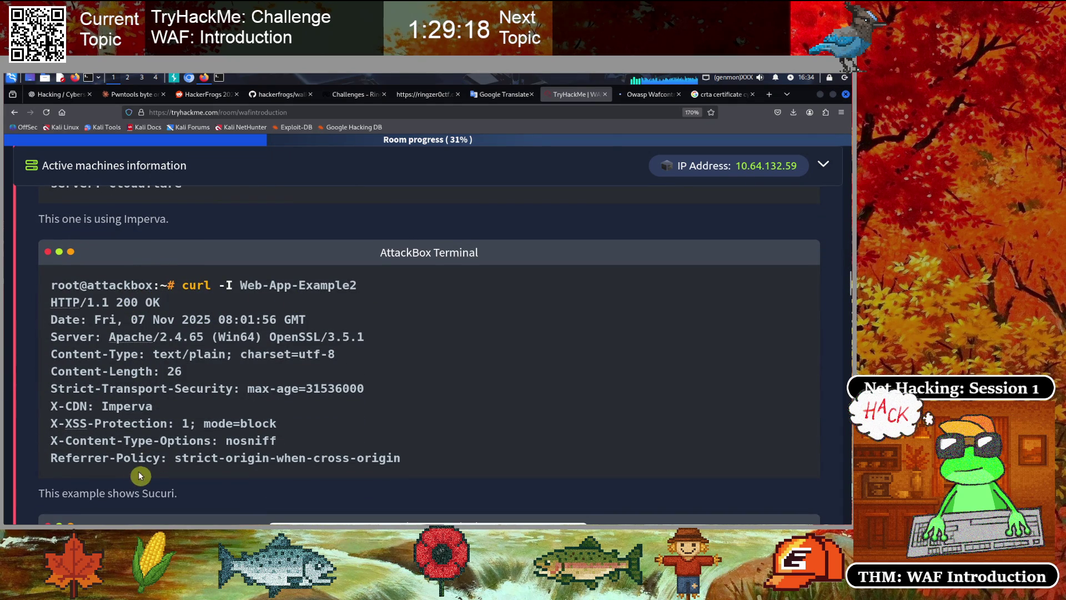
{"action": "left_click_drag", "start_coordinate": [54, 404], "coordinate": [158, 406]}
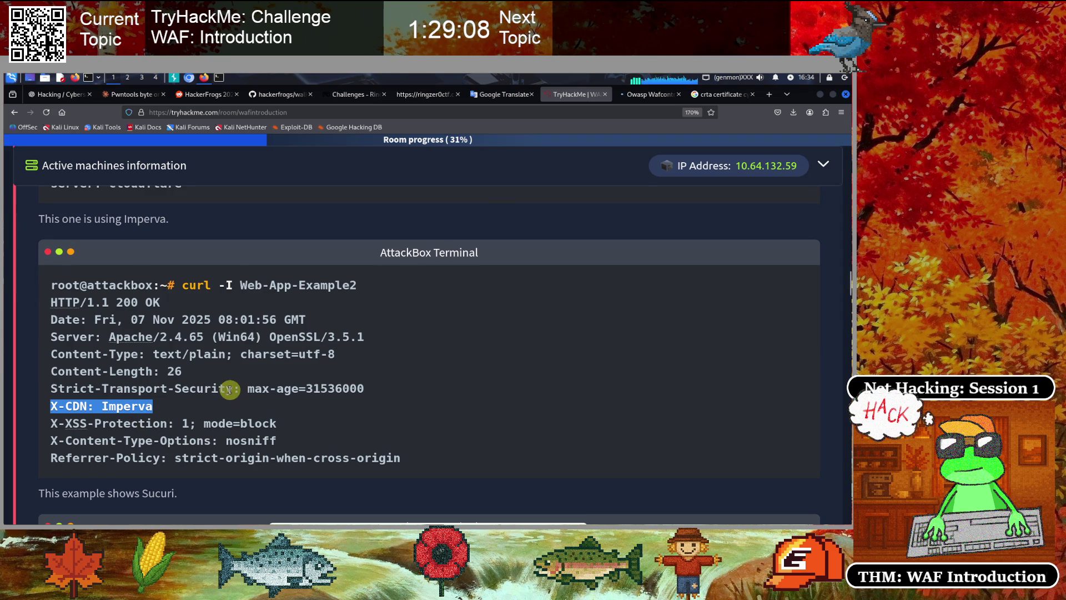
Highlight X-Sucuri-ID in the header list and the X-Sucuri-Id: 67 response line
{"action": "scroll", "coordinate": [211, 389], "scroll_direction": "down", "scroll_amount": 3}
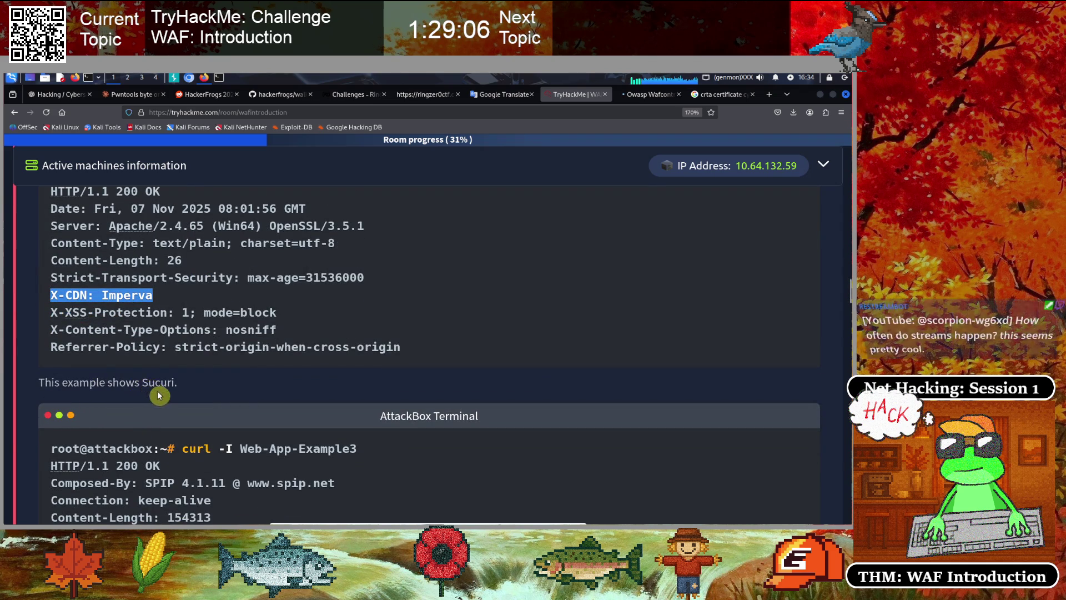
{"action": "scroll", "coordinate": [163, 366], "scroll_direction": "up", "scroll_amount": 3}
{"action": "scroll", "coordinate": [161, 359], "scroll_direction": "up", "scroll_amount": 5}
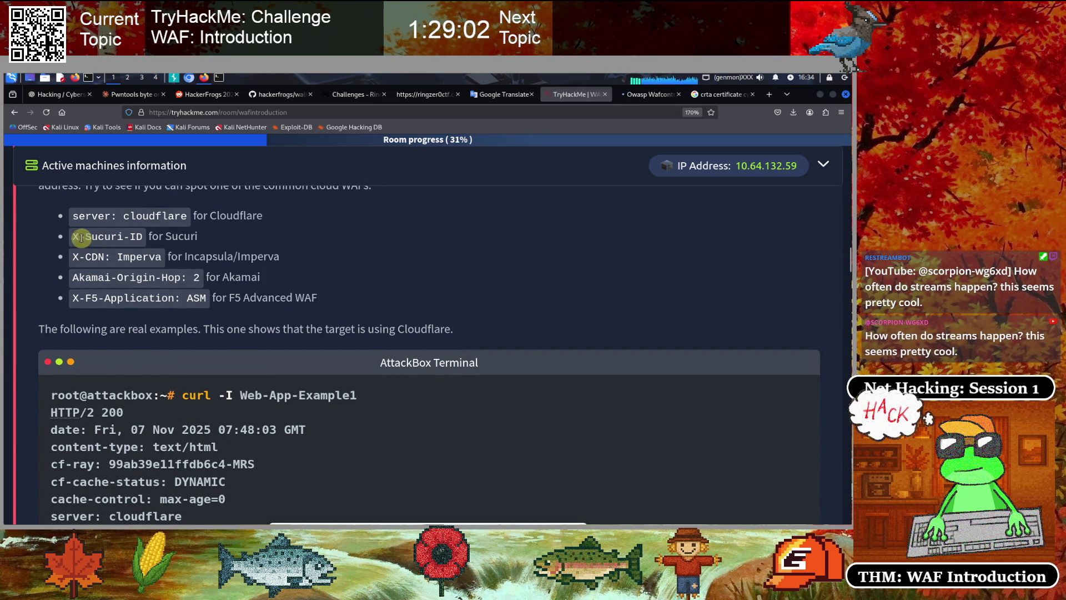
{"action": "left_click_drag", "start_coordinate": [75, 236], "coordinate": [147, 237]}
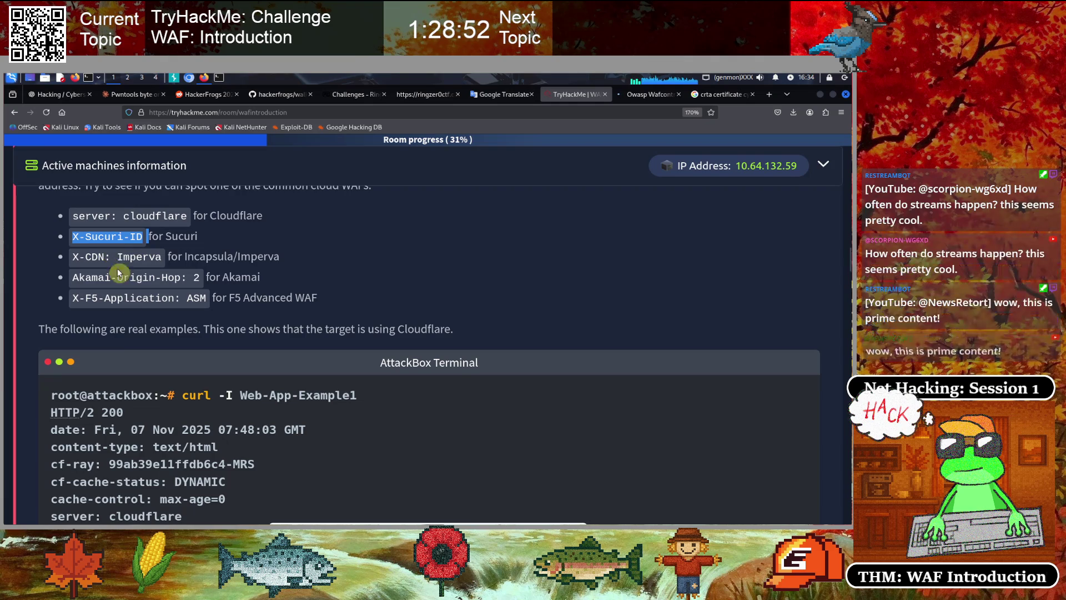
{"action": "scroll", "coordinate": [193, 395], "scroll_direction": "down", "scroll_amount": 8}
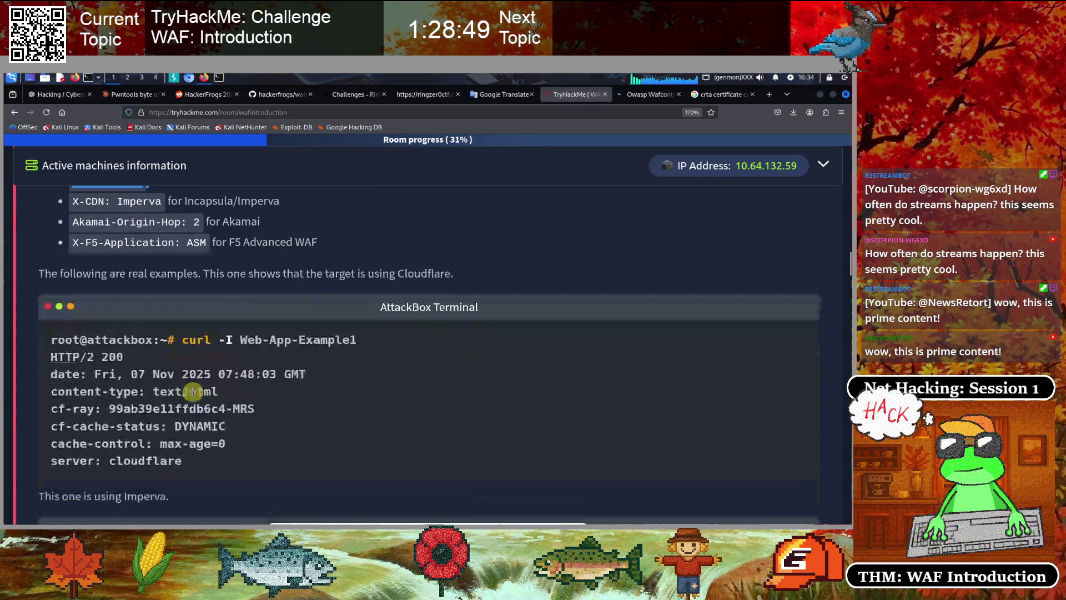
{"action": "scroll", "coordinate": [192, 391], "scroll_direction": "down", "scroll_amount": 4}
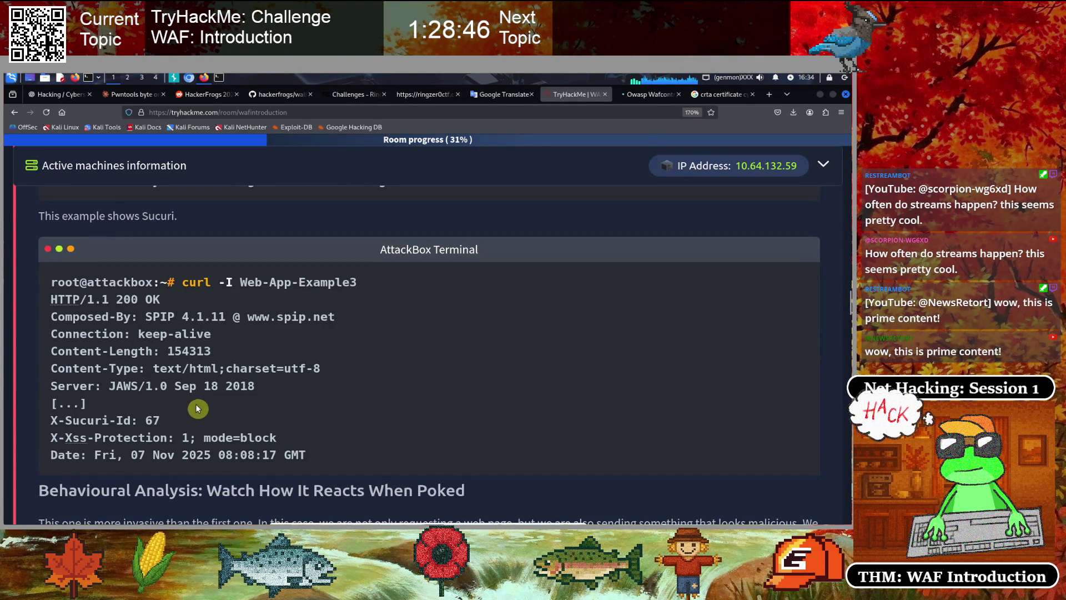
{"action": "scroll", "coordinate": [193, 391], "scroll_direction": "down", "scroll_amount": 1}
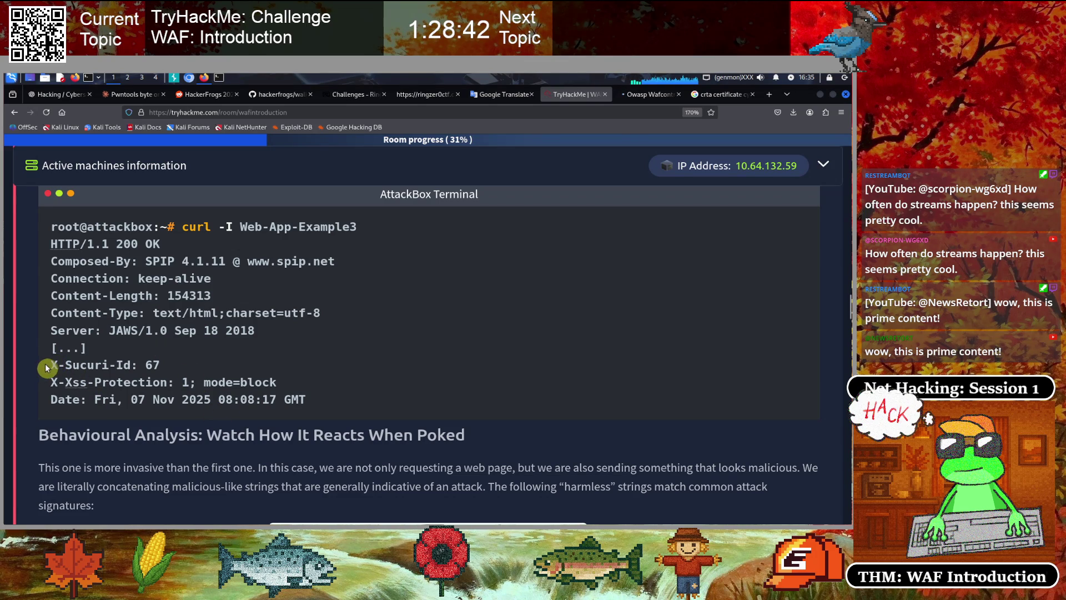
{"action": "left_click_drag", "start_coordinate": [52, 367], "coordinate": [161, 375]}
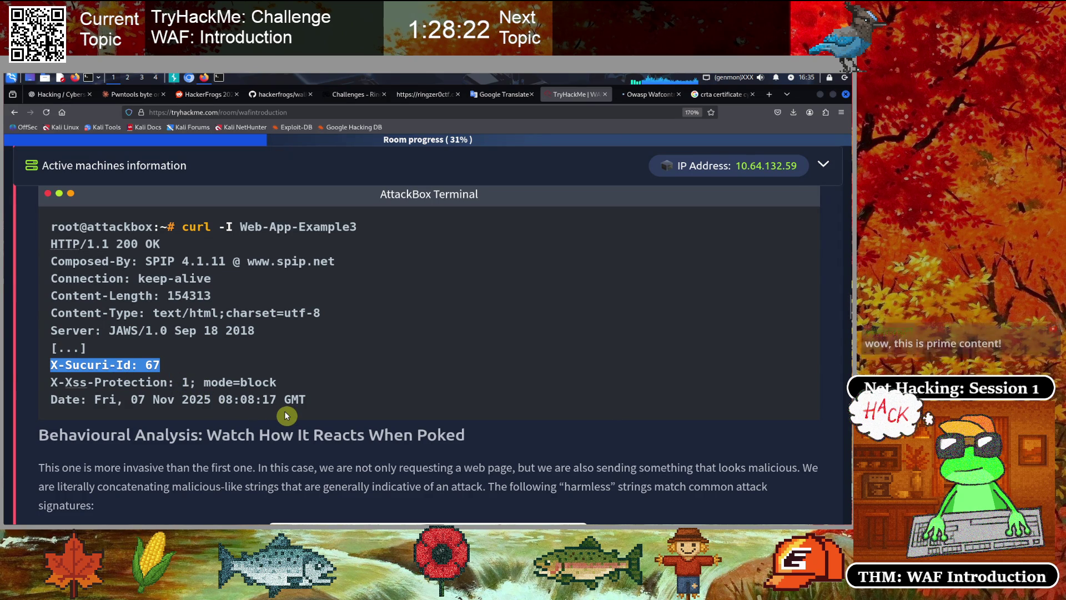
{"action": "scroll", "coordinate": [285, 414], "scroll_direction": "down", "scroll_amount": 3}
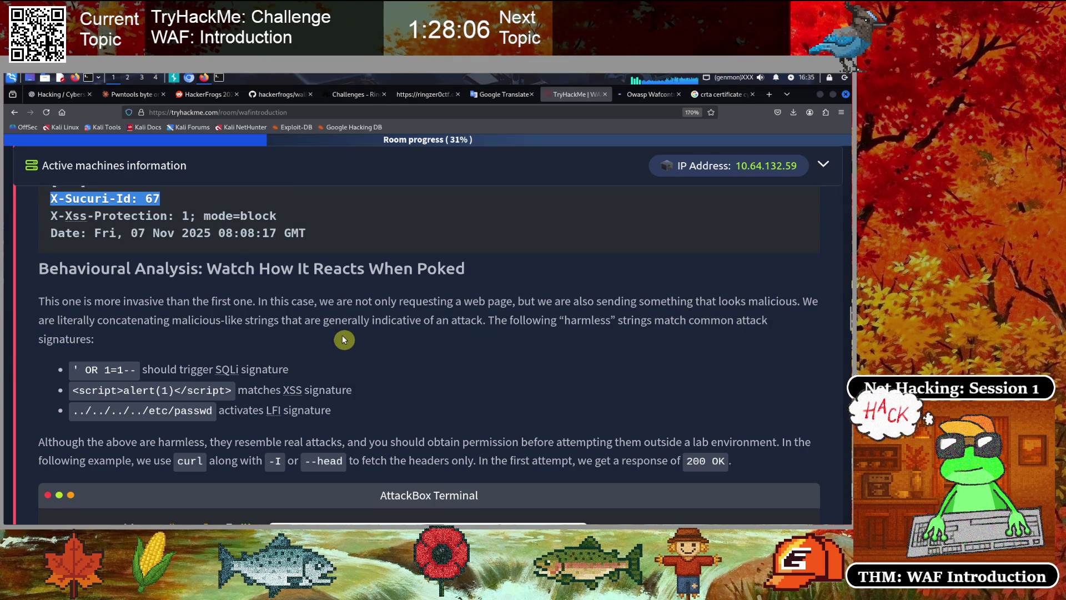
Highlight the harmless attack-string sentence plus the ' OR 1=1--, <script>alert(1)</script> and ../../../../etc/passwd strings
{"action": "mouse_move", "coordinate": [338, 319]}
{"action": "left_mouse_down"}
{"action": "mouse_move", "coordinate": [756, 322]}
{"action": "mouse_move", "coordinate": [409, 355]}
{"action": "mouse_move", "coordinate": [89, 342]}
{"action": "left_mouse_up"}
{"action": "left_click", "coordinate": [662, 350]}
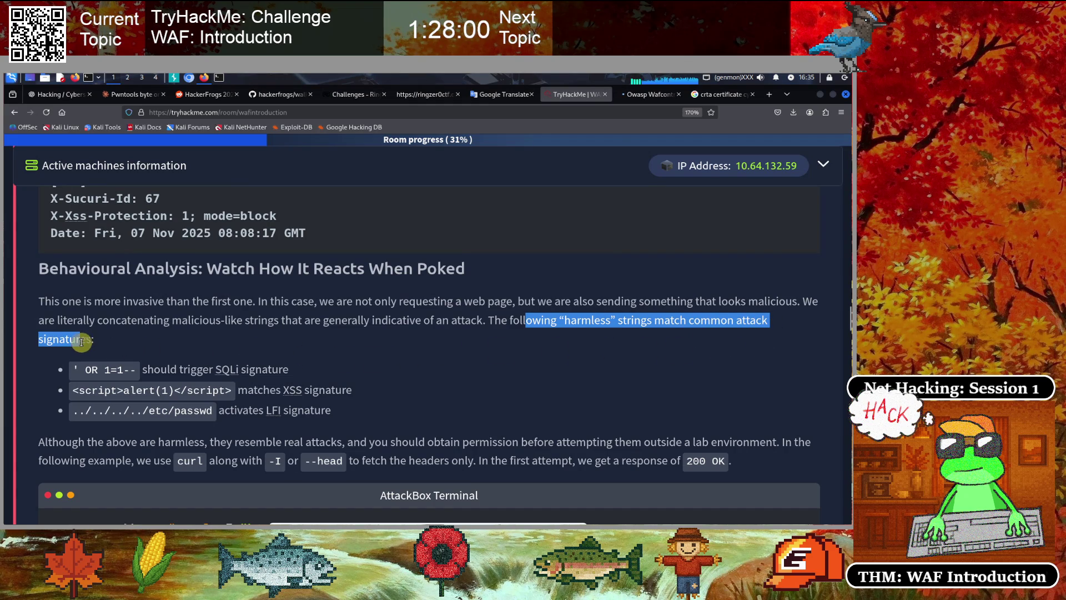
{"action": "left_click", "coordinate": [256, 350]}
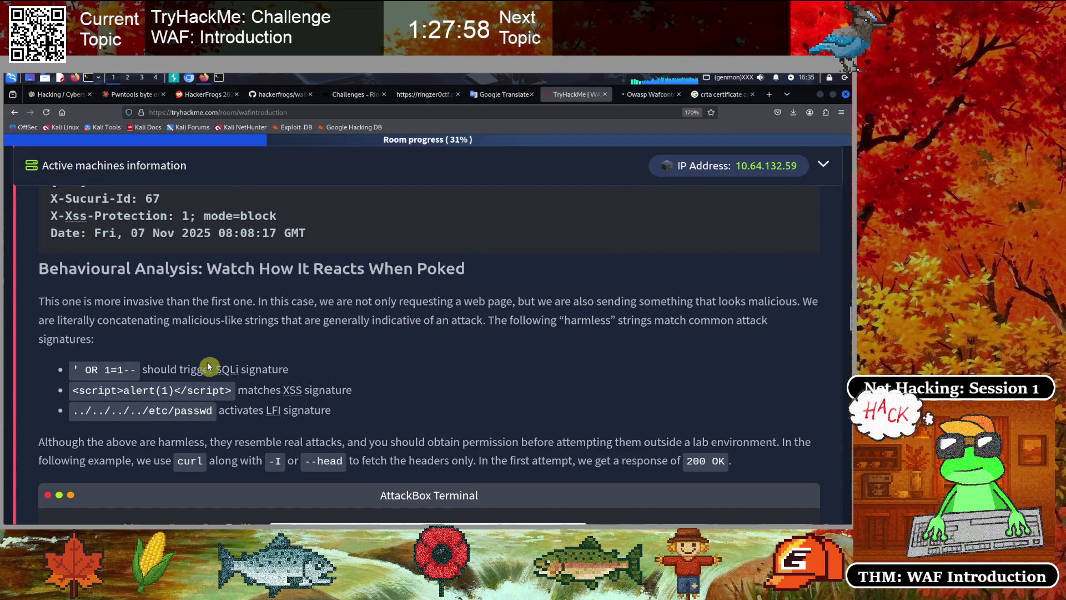
{"action": "scroll", "coordinate": [287, 349], "scroll_direction": "down", "scroll_amount": 1}
{"action": "scroll", "coordinate": [287, 348], "scroll_direction": "down", "scroll_amount": 1}
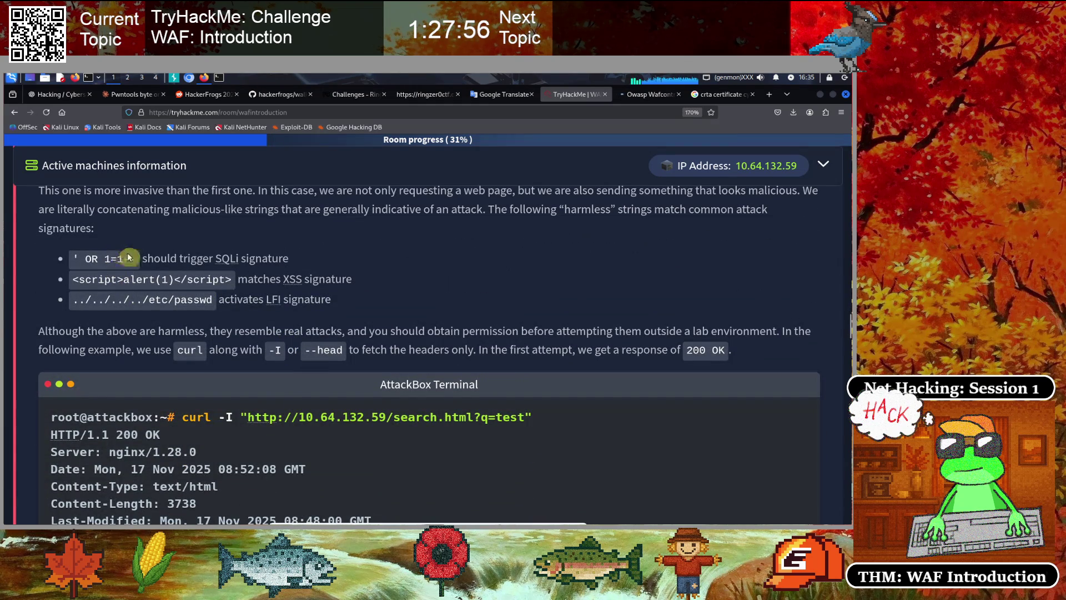
{"action": "left_click_drag", "start_coordinate": [136, 258], "coordinate": [72, 260]}
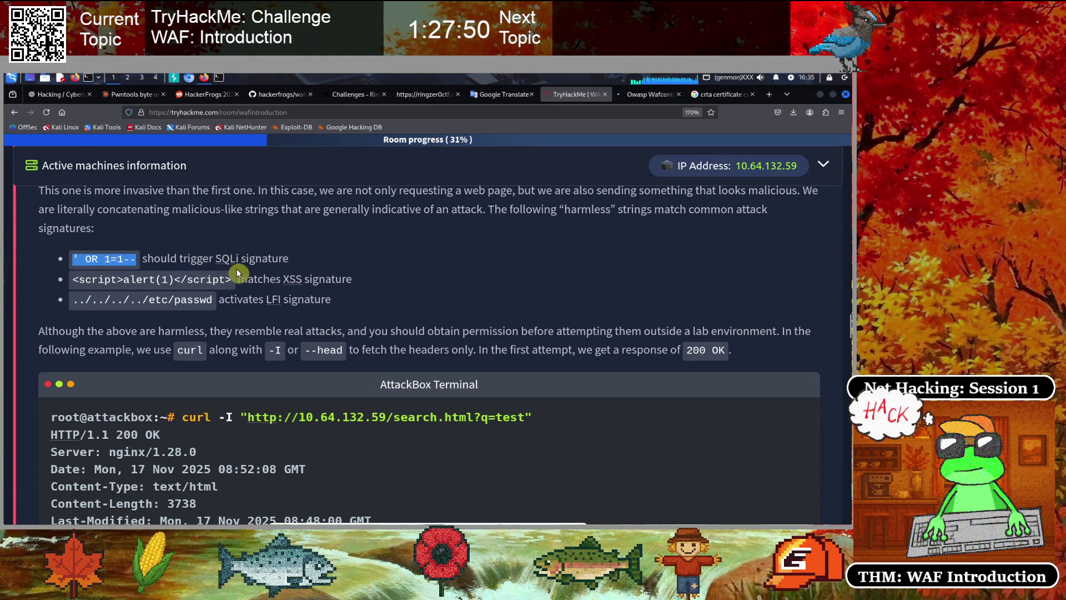
{"action": "left_click", "coordinate": [139, 292]}
{"action": "left_click_drag", "start_coordinate": [71, 279], "coordinate": [228, 279]}
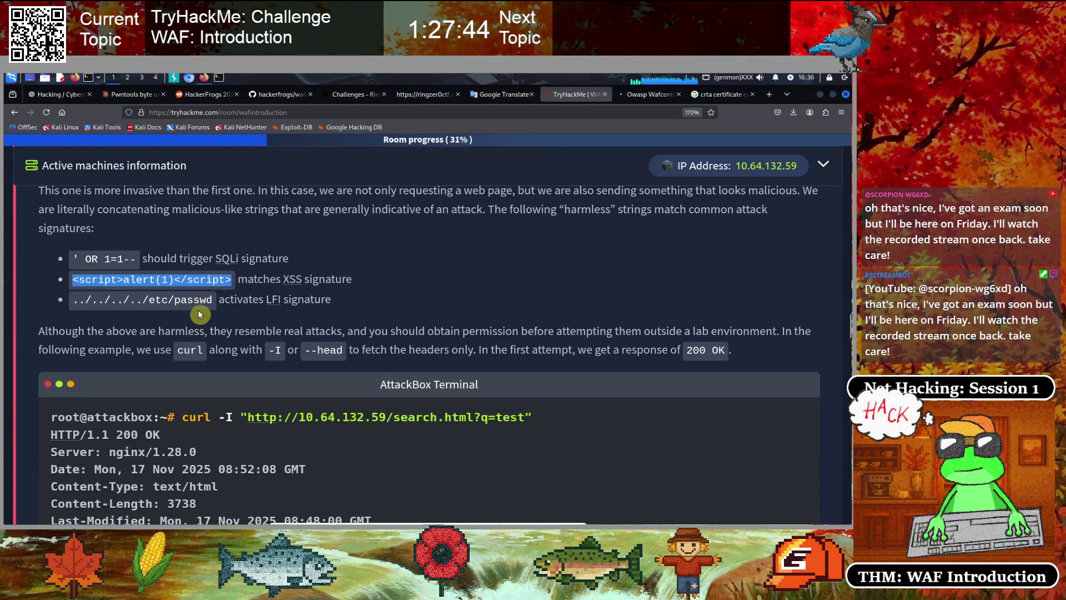
{"action": "left_click", "coordinate": [225, 305]}
{"action": "left_click_drag", "start_coordinate": [209, 300], "coordinate": [64, 304]}
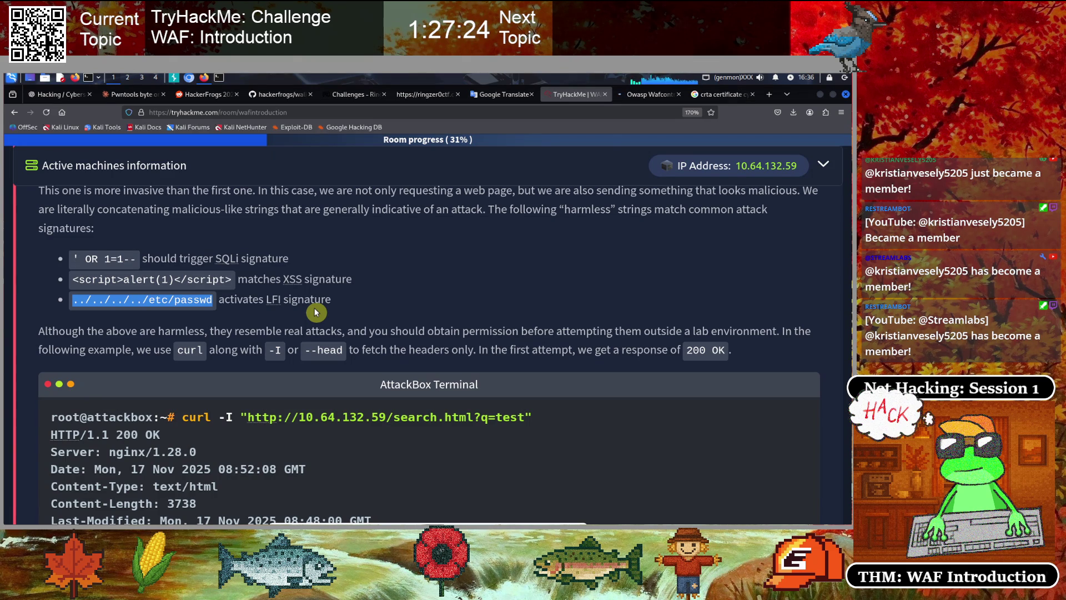
{"action": "left_click", "coordinate": [328, 322]}
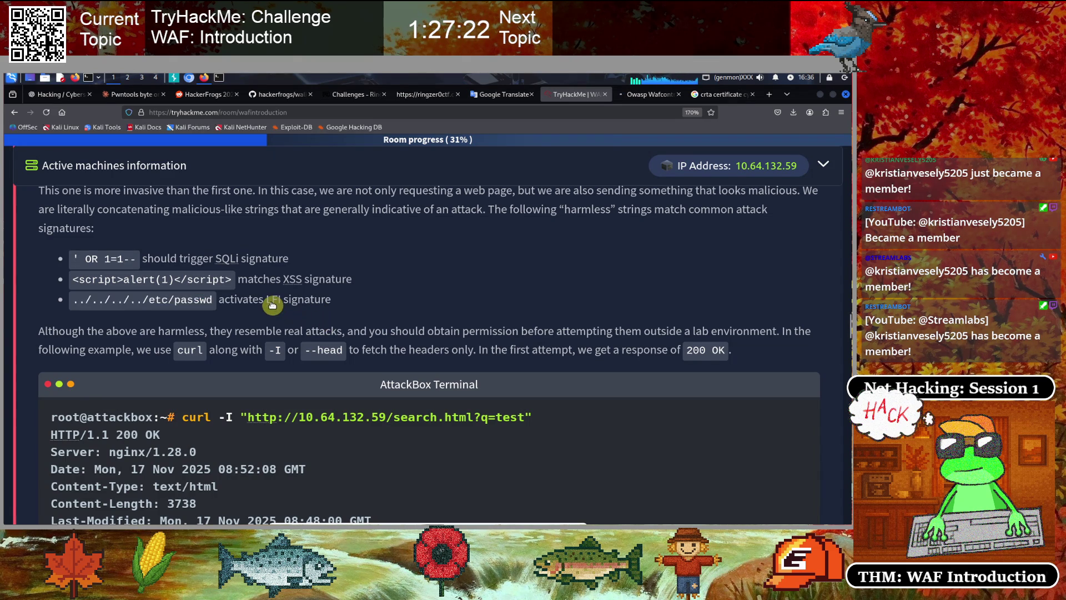
Re-mark the example test strings, then reach the curl -I search.html?q=test 200 OK example
{"action": "scroll", "coordinate": [269, 299], "scroll_direction": "down", "scroll_amount": 1}
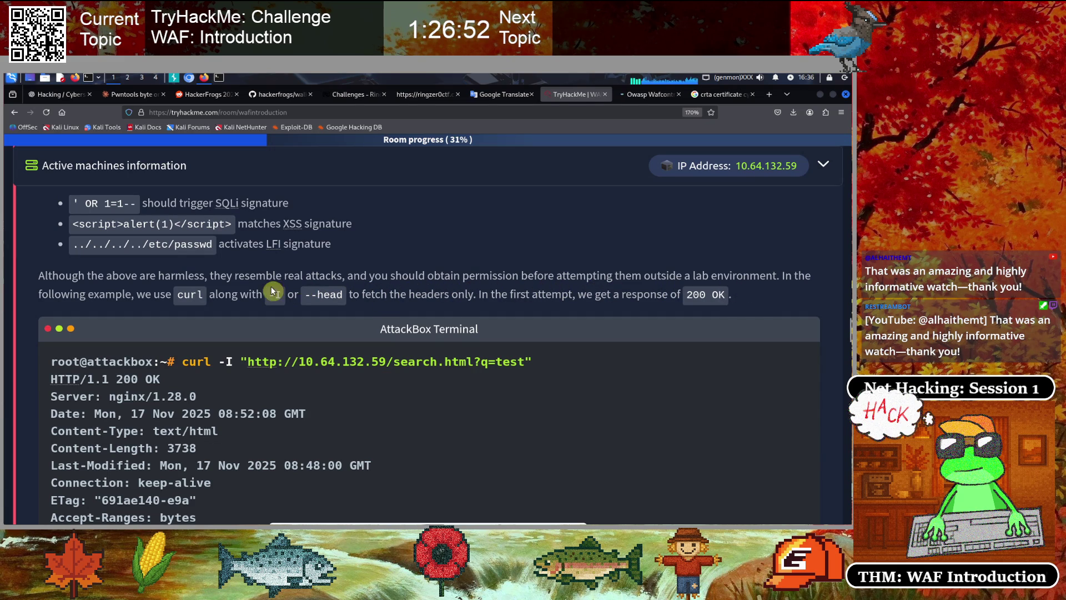
{"action": "scroll", "coordinate": [222, 275], "scroll_direction": "up", "scroll_amount": 1}
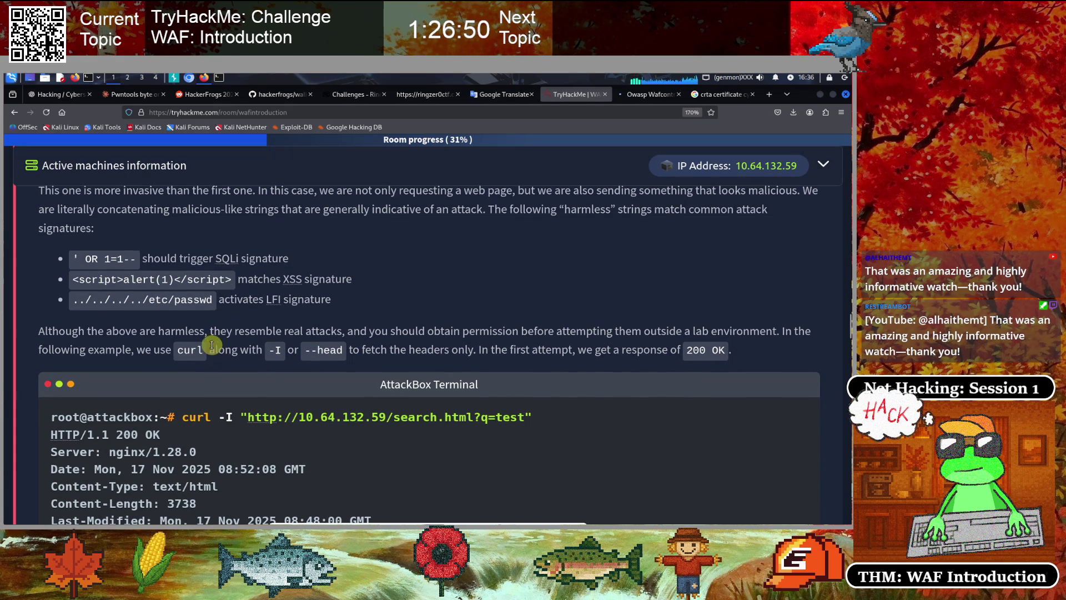
{"action": "left_click", "coordinate": [74, 259]}
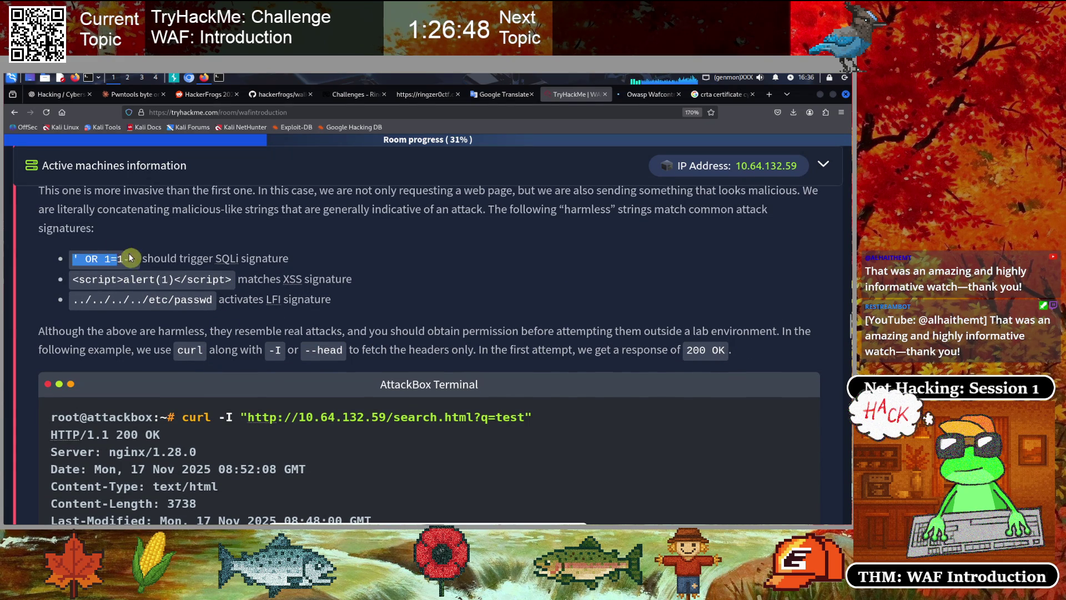
{"action": "mouse_move", "coordinate": [72, 280]}
{"action": "left_mouse_down"}
{"action": "mouse_move", "coordinate": [233, 279]}
{"action": "mouse_move", "coordinate": [147, 300]}
{"action": "mouse_move", "coordinate": [67, 302]}
{"action": "left_mouse_up"}
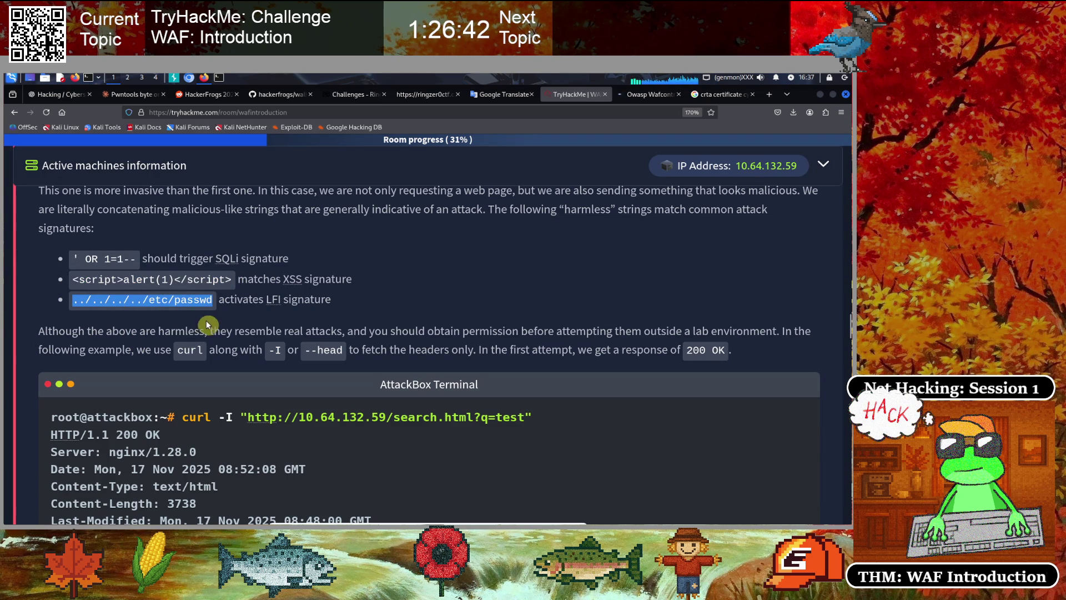
{"action": "scroll", "coordinate": [416, 356], "scroll_direction": "down", "scroll_amount": 2}
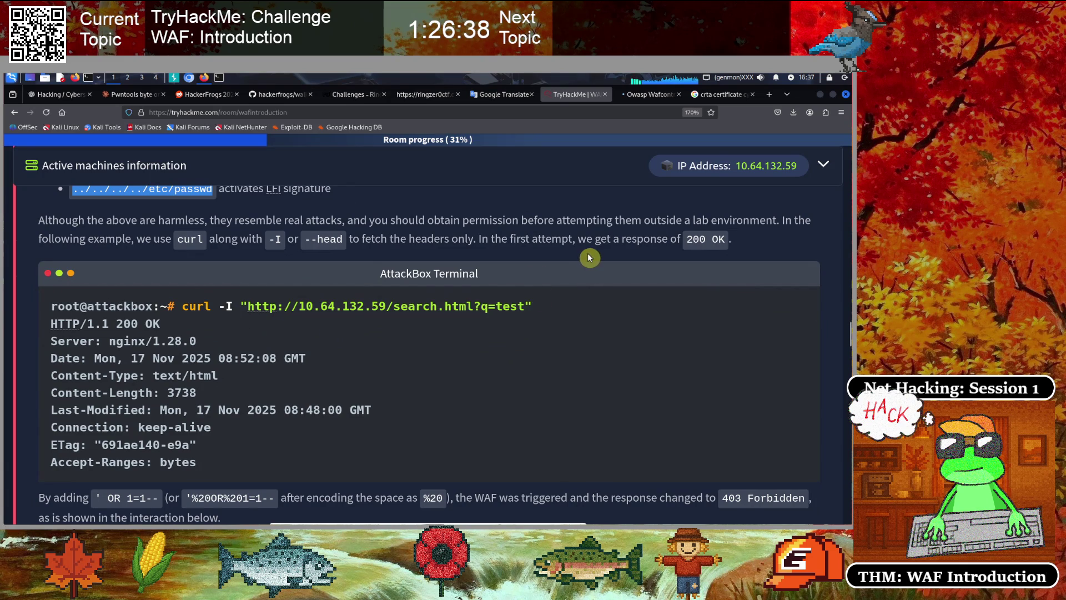
{"action": "scroll", "coordinate": [590, 257], "scroll_direction": "down", "scroll_amount": 1}
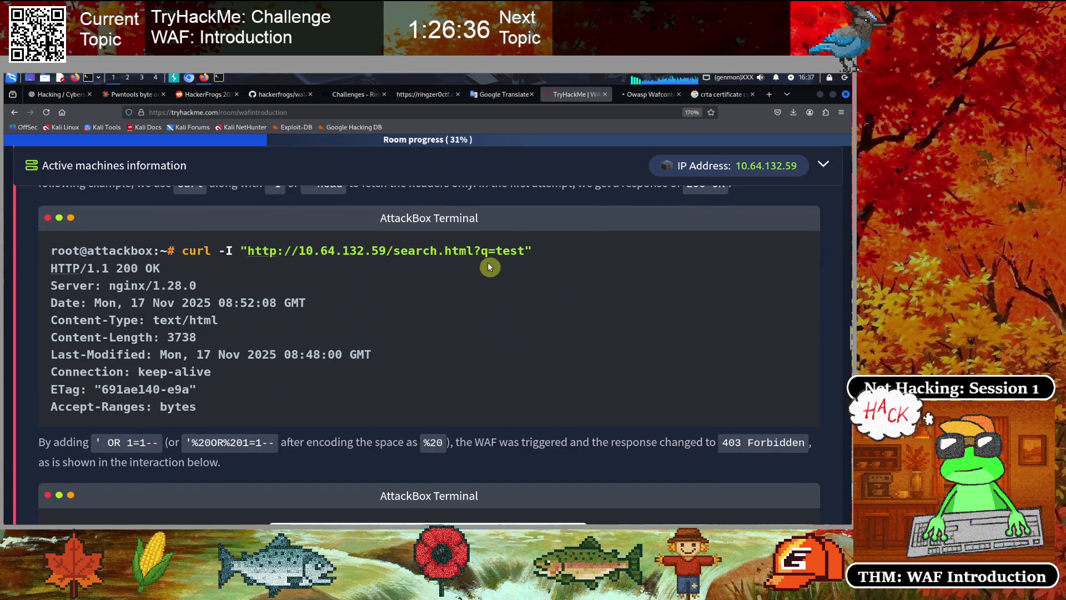
{"action": "left_click_drag", "start_coordinate": [524, 251], "coordinate": [423, 251]}
{"action": "scroll", "coordinate": [474, 276], "scroll_direction": "up", "scroll_amount": 1}
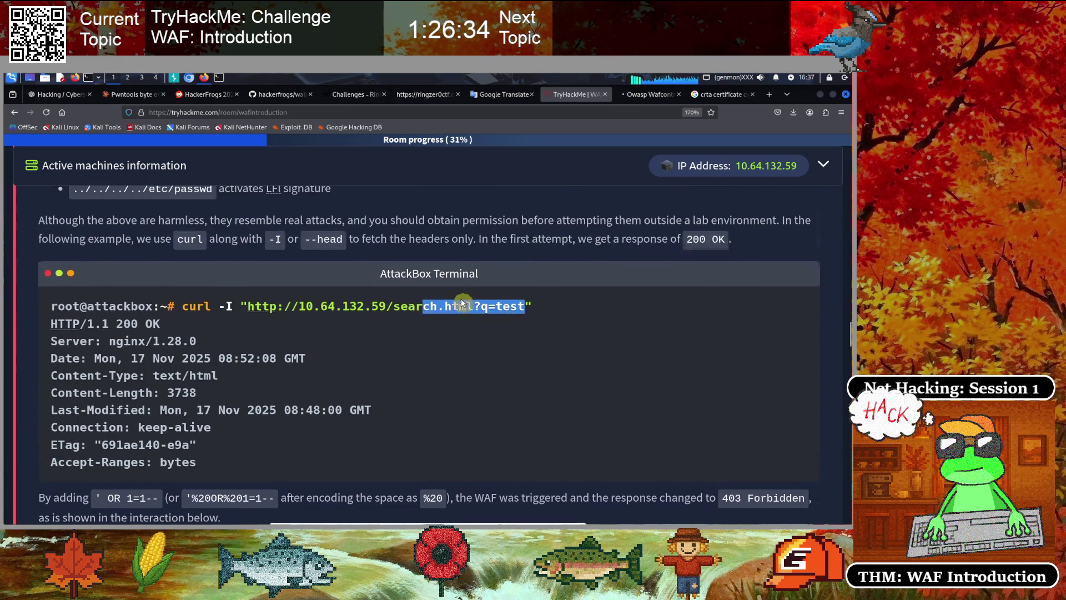
{"action": "scroll", "coordinate": [247, 286], "scroll_direction": "down", "scroll_amount": 1}
{"action": "left_click", "coordinate": [177, 273]}
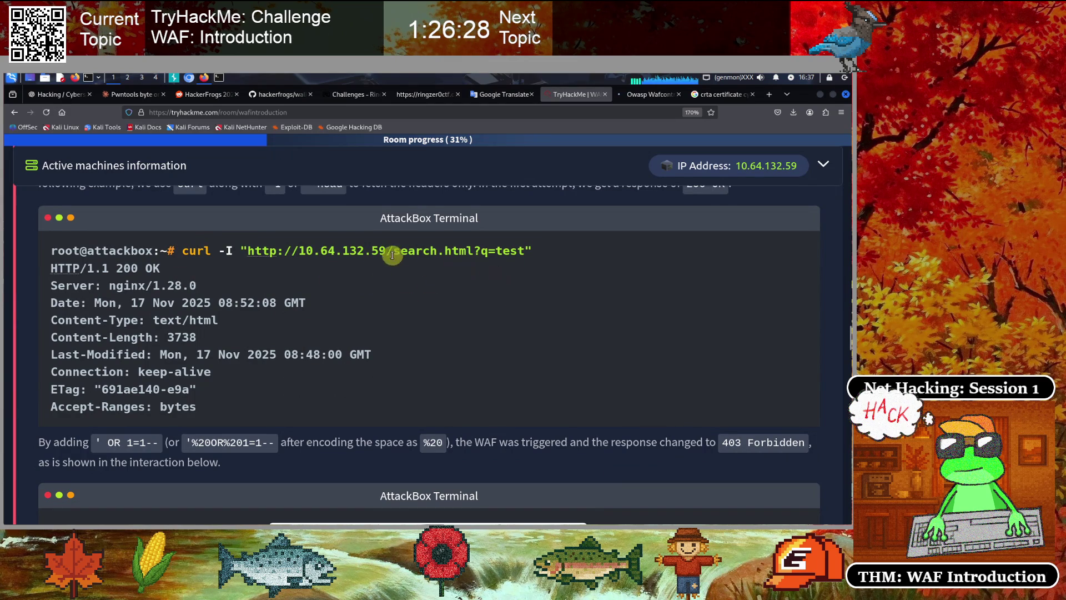
{"action": "left_click_drag", "start_coordinate": [534, 254], "coordinate": [235, 244]}
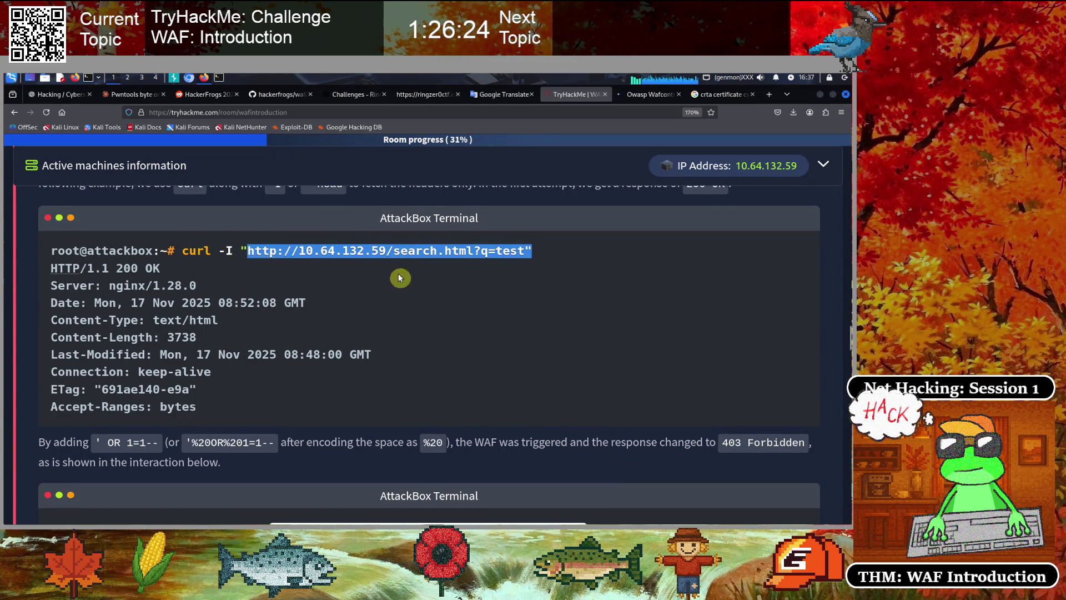
{"action": "left_click", "coordinate": [439, 270]}
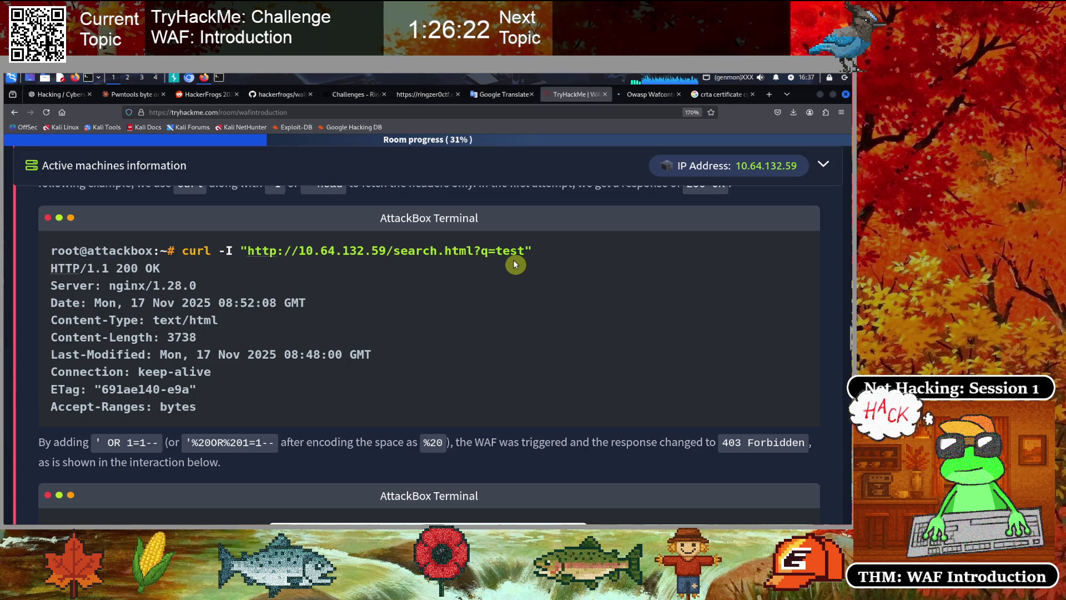
{"action": "left_click_drag", "start_coordinate": [473, 248], "coordinate": [526, 250]}
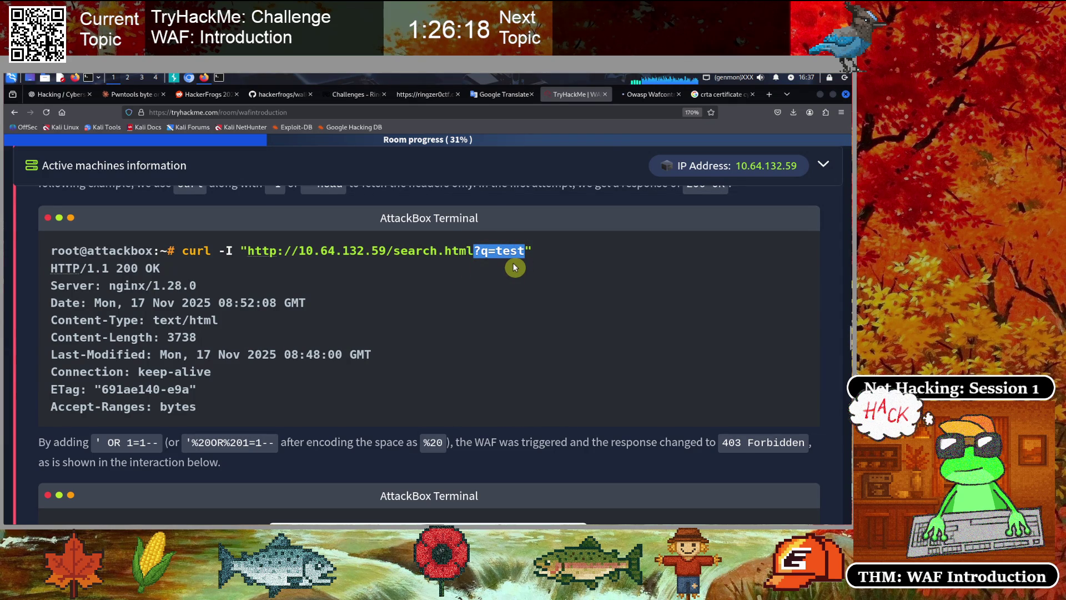
{"action": "left_click", "coordinate": [505, 261]}
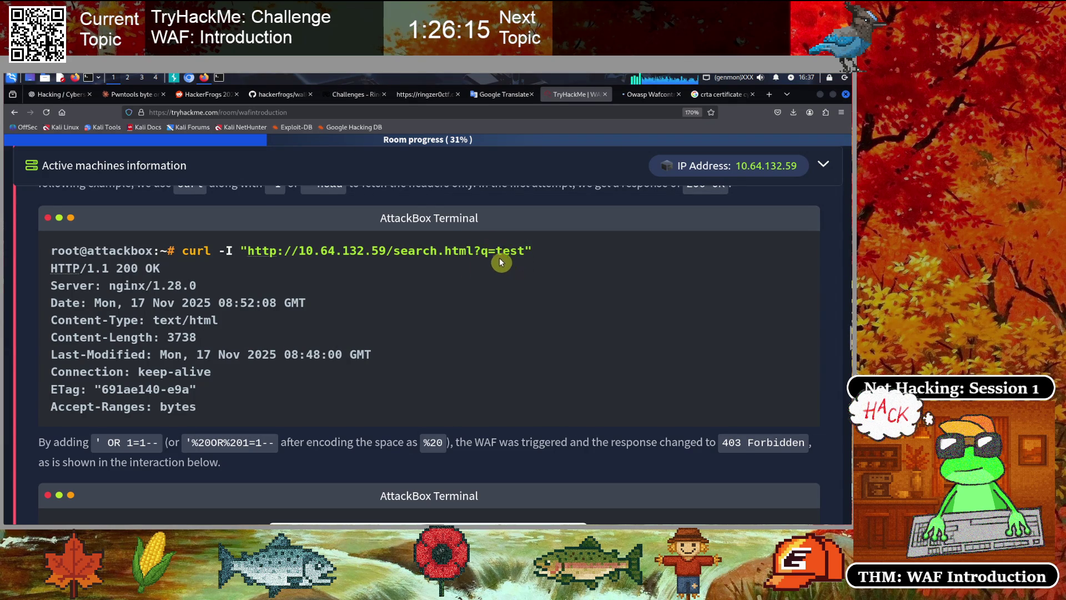
{"action": "left_click", "coordinate": [411, 255]}
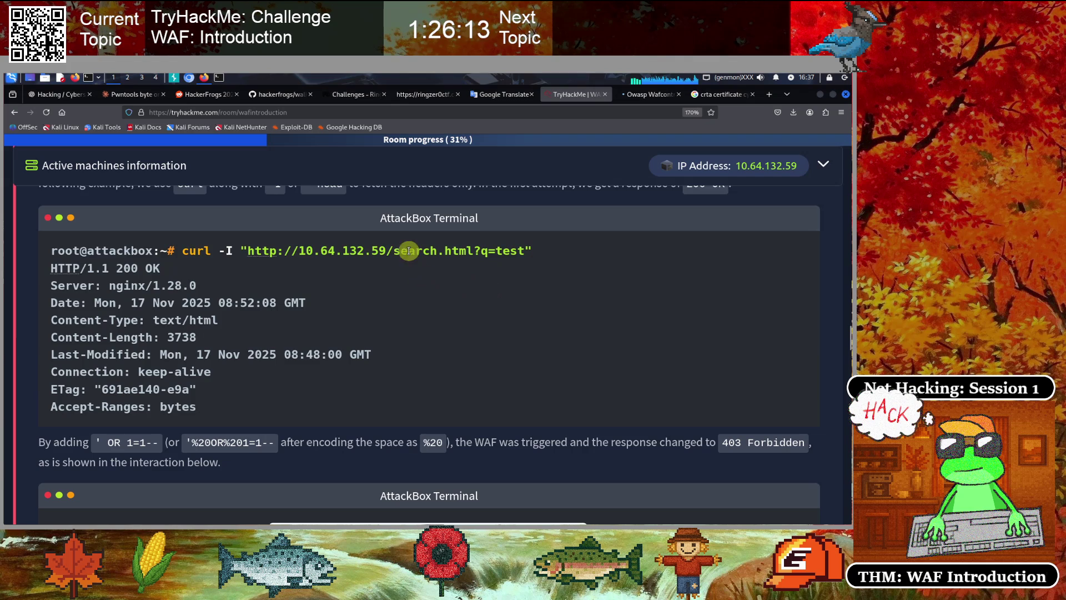
{"action": "left_click_drag", "start_coordinate": [394, 250], "coordinate": [482, 247]}
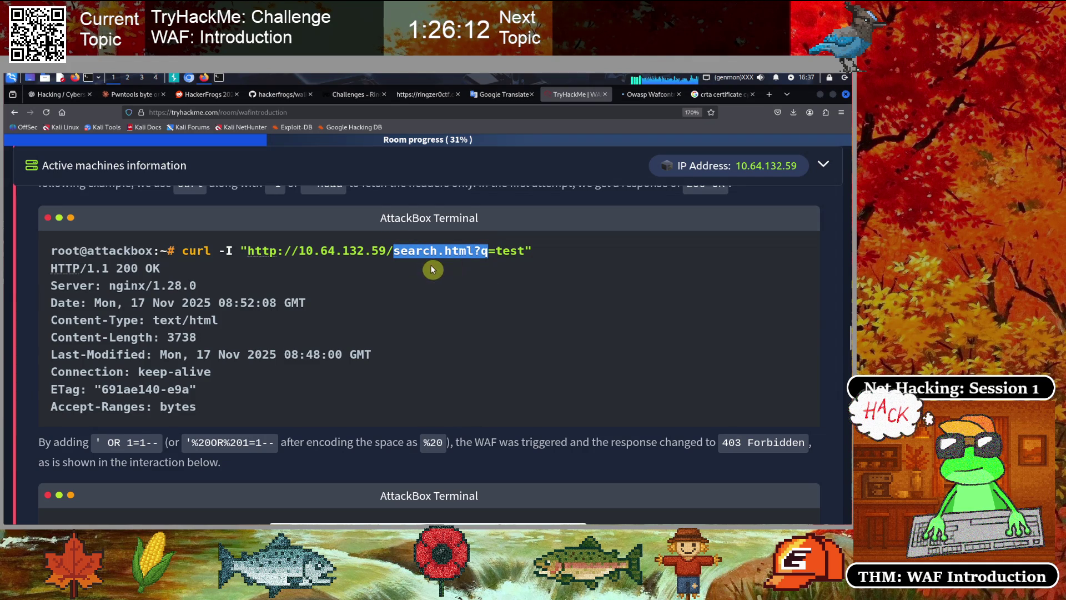
{"action": "left_click", "coordinate": [480, 273]}
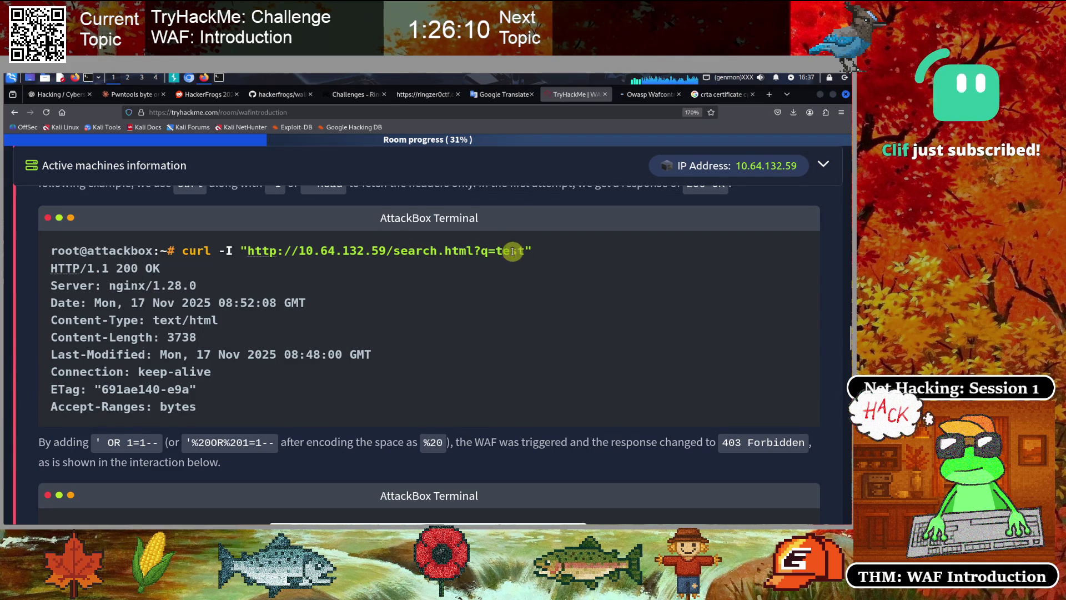
{"action": "left_click_drag", "start_coordinate": [531, 250], "coordinate": [234, 251]}
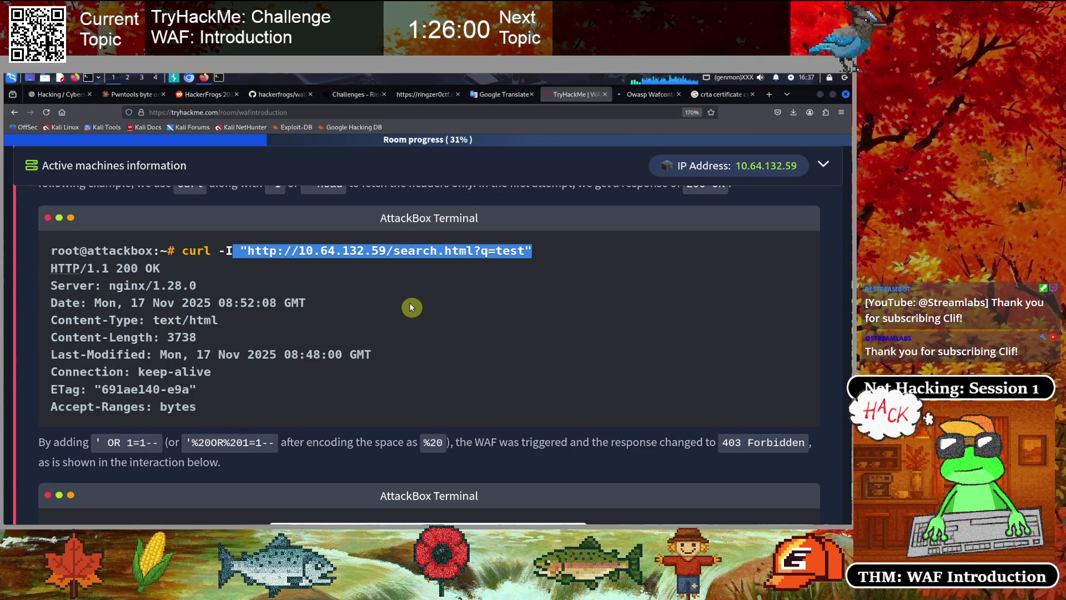
{"action": "left_click", "coordinate": [271, 314]}
Highlight the ' OR 1=1-- payload, the baseline 200 OK terminal output and its test search value
{"action": "scroll", "coordinate": [267, 317], "scroll_direction": "down", "scroll_amount": 1}
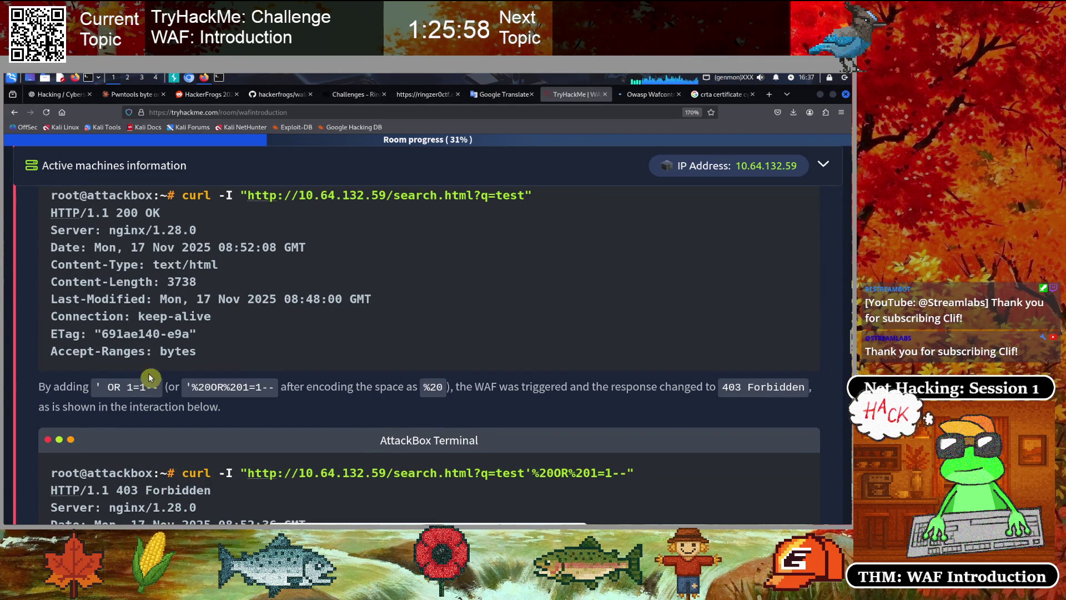
{"action": "left_click_drag", "start_coordinate": [104, 385], "coordinate": [270, 386]}
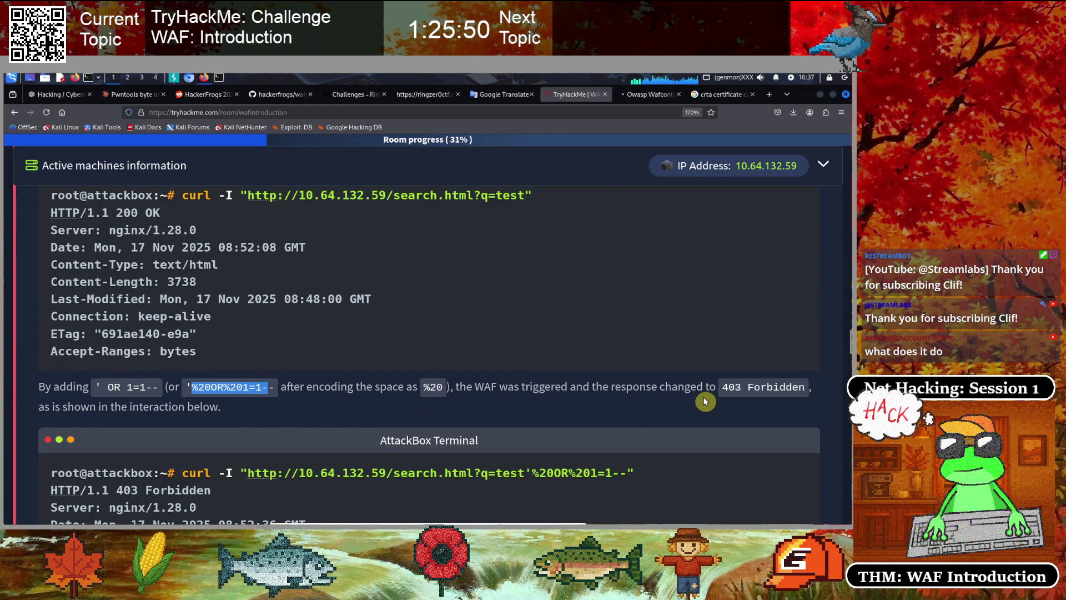
{"action": "left_click", "coordinate": [233, 375]}
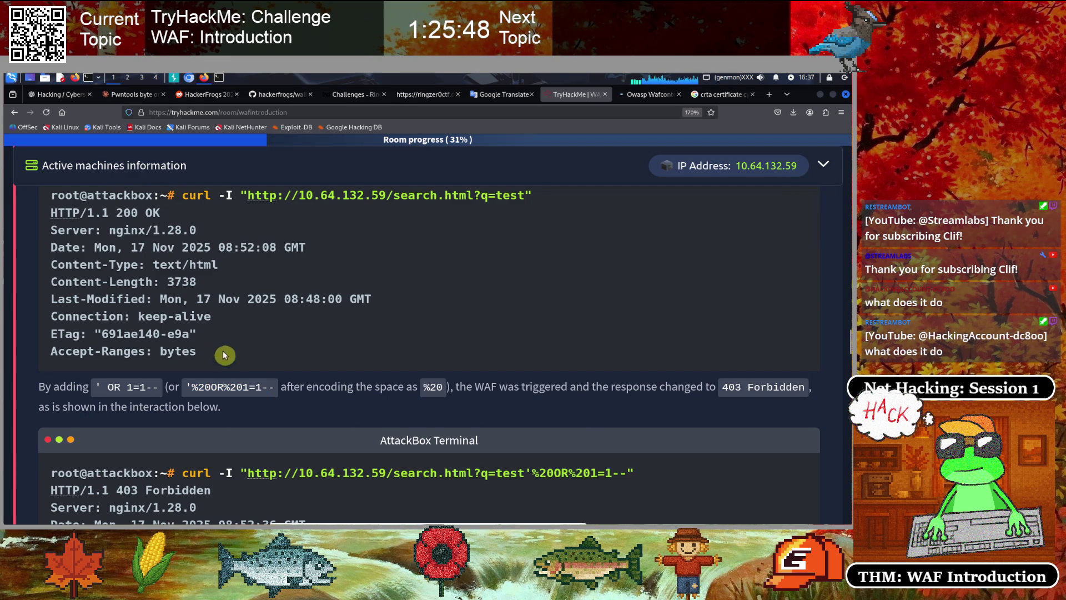
{"action": "mouse_move", "coordinate": [58, 195]}
{"action": "left_mouse_down"}
{"action": "mouse_move", "coordinate": [449, 288]}
{"action": "mouse_move", "coordinate": [438, 348]}
{"action": "mouse_move", "coordinate": [400, 355]}
{"action": "left_mouse_up"}
{"action": "left_click", "coordinate": [343, 311]}
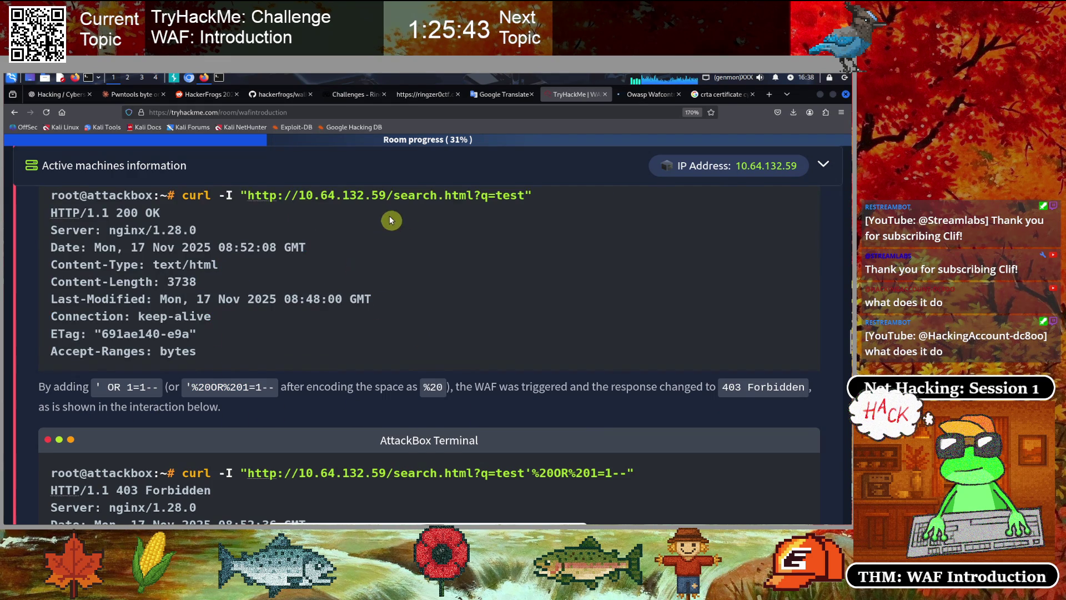
{"action": "left_click_drag", "start_coordinate": [525, 194], "coordinate": [496, 195]}
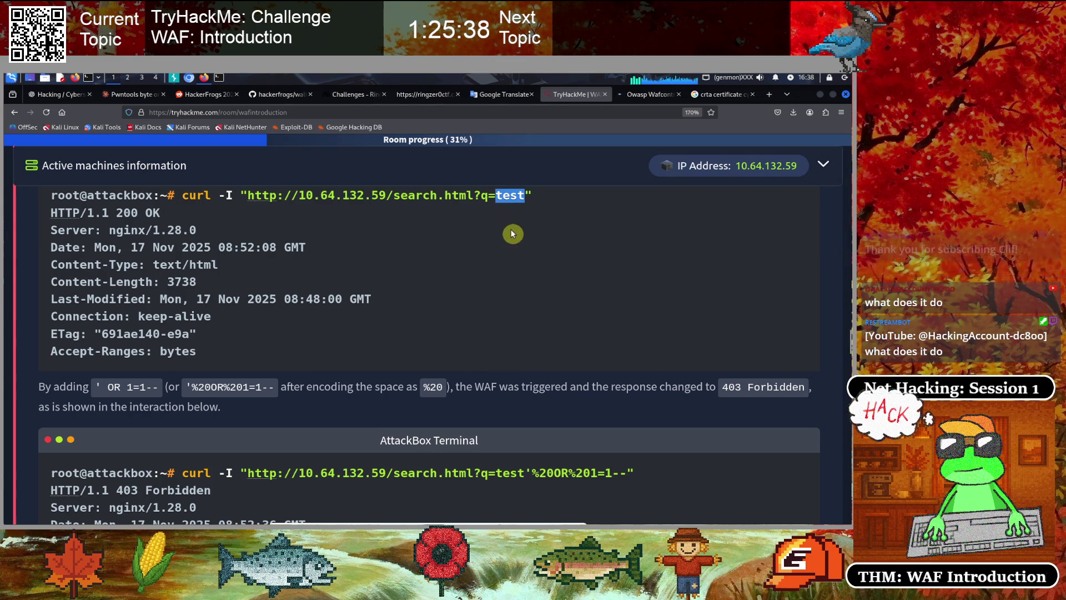
Mark the appended encoded OR 1=1 payload and the HTTP/1.1 200 OK status line
{"action": "scroll", "coordinate": [416, 309], "scroll_direction": "down", "scroll_amount": 4}
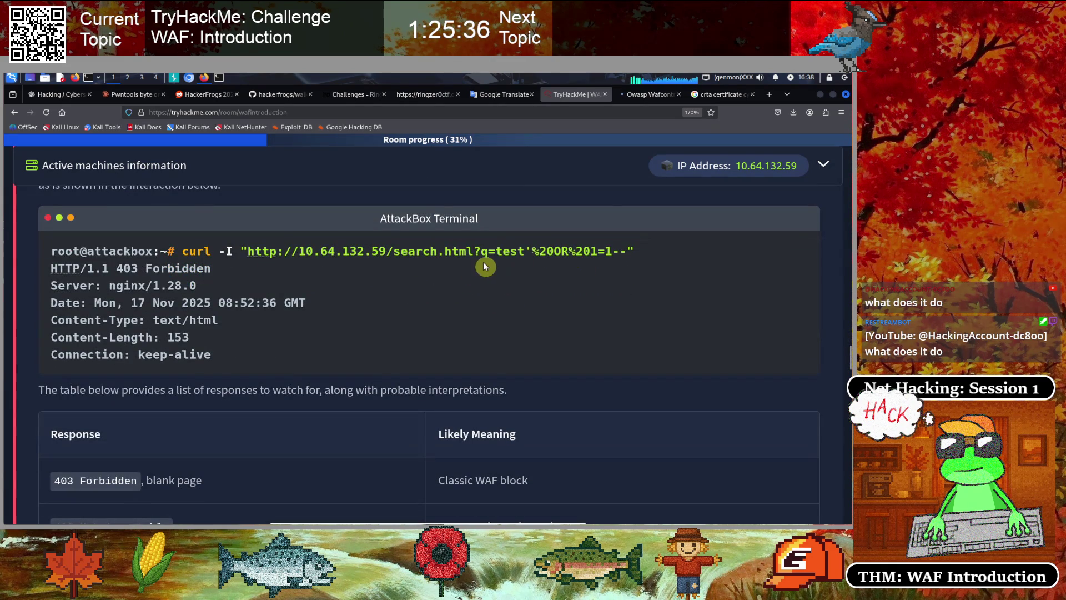
{"action": "left_click_drag", "start_coordinate": [530, 250], "coordinate": [626, 250]}
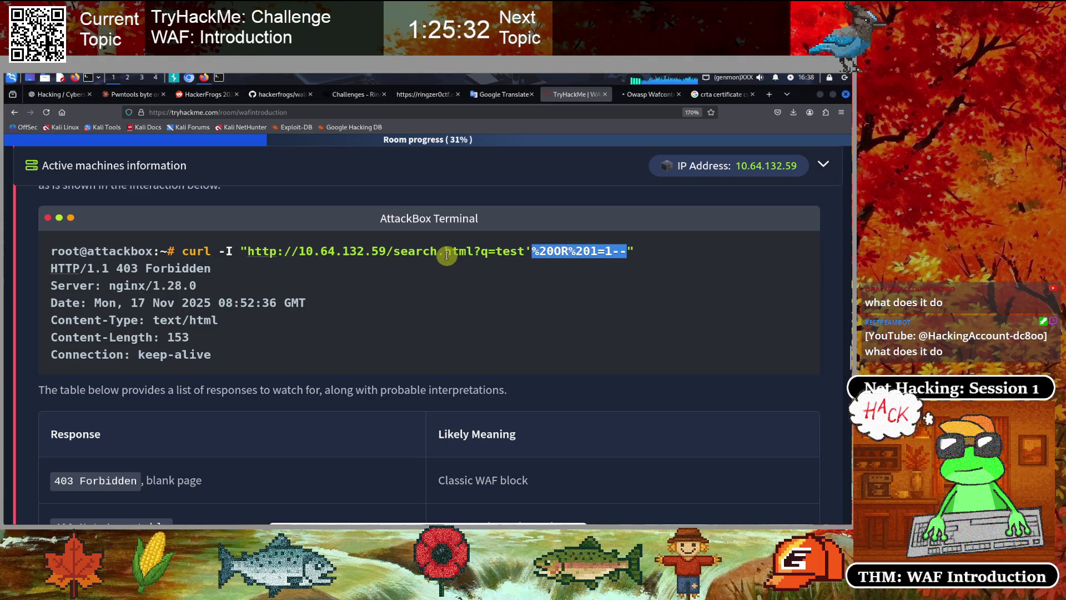
{"action": "left_click", "coordinate": [322, 280]}
{"action": "scroll", "coordinate": [64, 286], "scroll_direction": "up", "scroll_amount": 4}
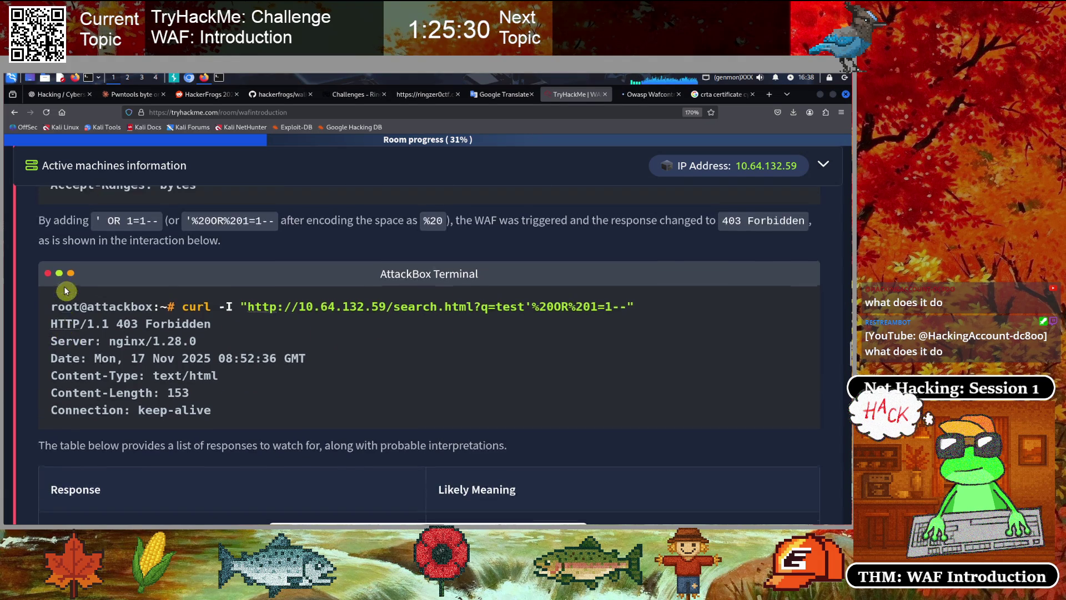
{"action": "left_click_drag", "start_coordinate": [58, 212], "coordinate": [202, 217]}
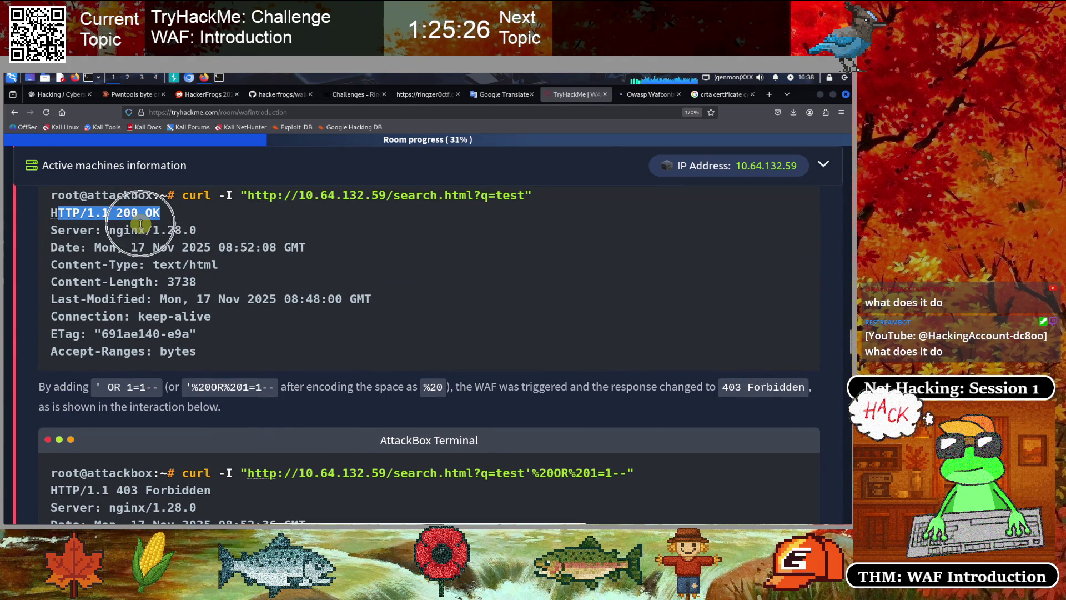
Highlight the HTTP/1.1 403 Forbidden status line and the injected part of the blocked URL
{"action": "scroll", "coordinate": [238, 338], "scroll_direction": "down", "scroll_amount": 3}
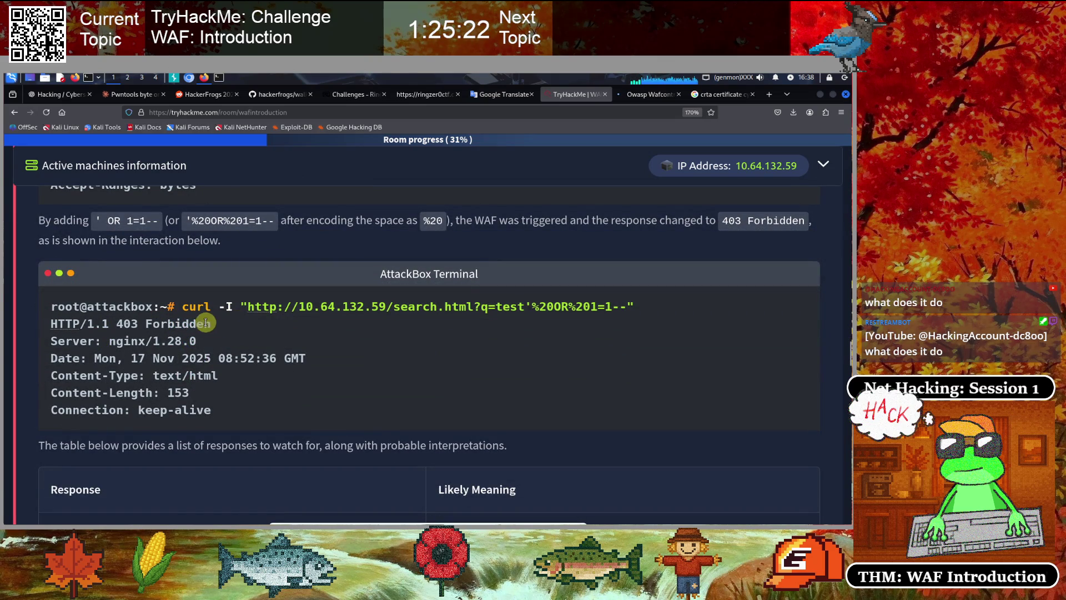
{"action": "left_click_drag", "start_coordinate": [215, 324], "coordinate": [50, 324]}
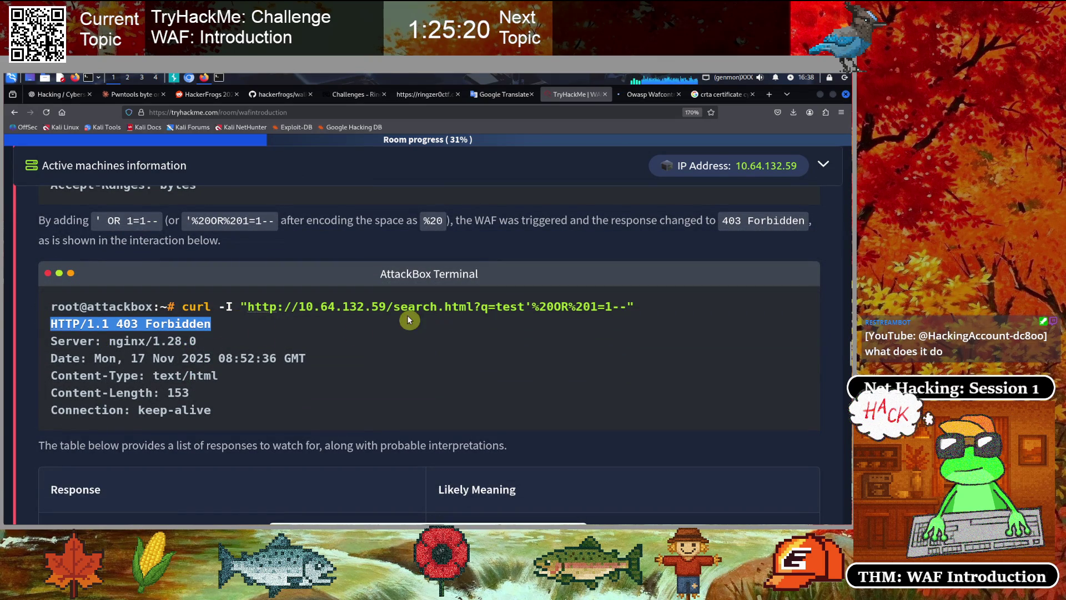
{"action": "left_click_drag", "start_coordinate": [634, 306], "coordinate": [413, 309]}
{"action": "left_click", "coordinate": [224, 326]}
{"action": "left_click_drag", "start_coordinate": [226, 323], "coordinate": [39, 325]}
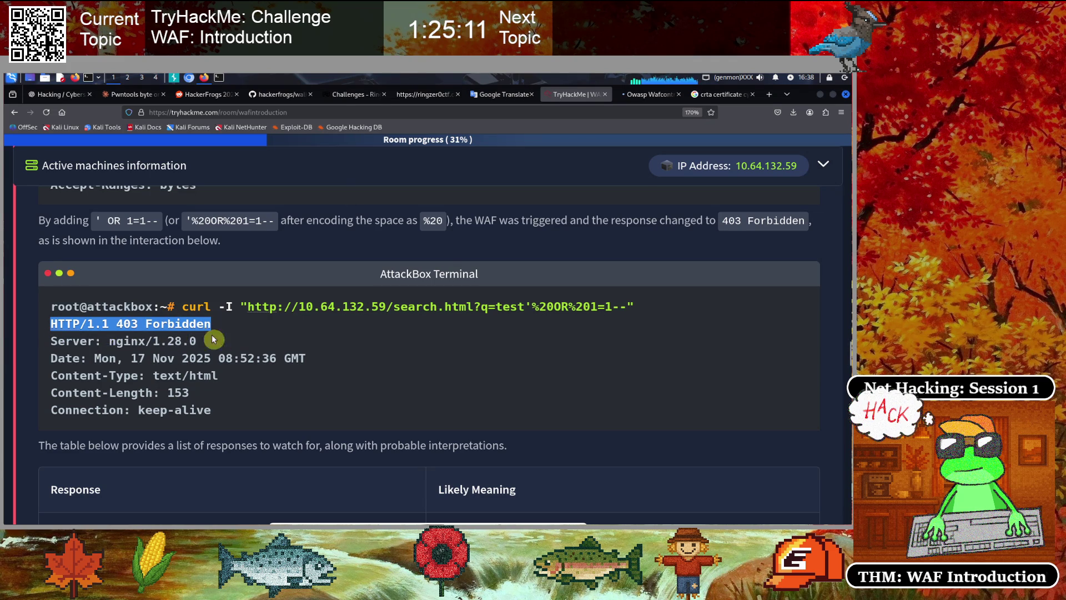
{"action": "scroll", "coordinate": [309, 336], "scroll_direction": "down", "scroll_amount": 5}
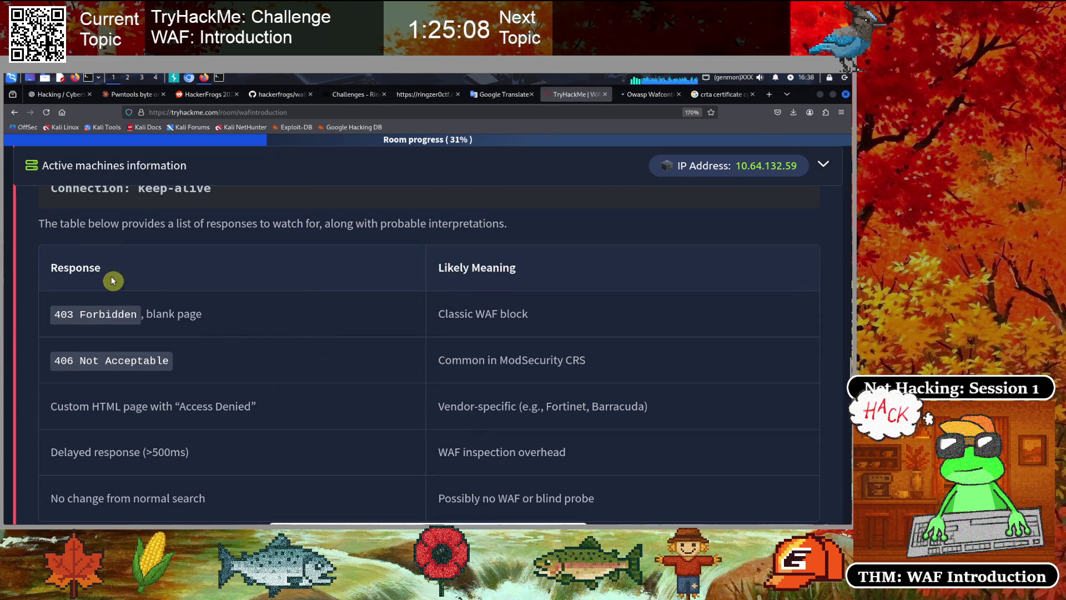
Highlight the '403 Forbidden, blank page' response and its 'Classic WAF block' meaning in the response table
{"action": "scroll", "coordinate": [264, 286], "scroll_direction": "down", "scroll_amount": 1}
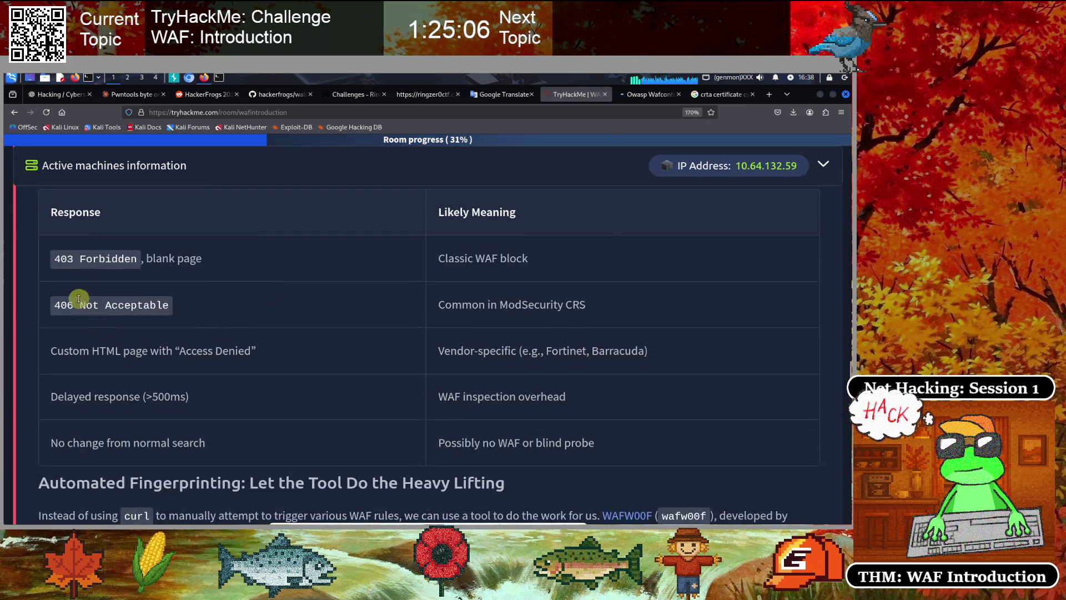
{"action": "left_click_drag", "start_coordinate": [88, 256], "coordinate": [231, 255]}
{"action": "left_click", "coordinate": [307, 292]}
{"action": "triple_click", "coordinate": [455, 258]}
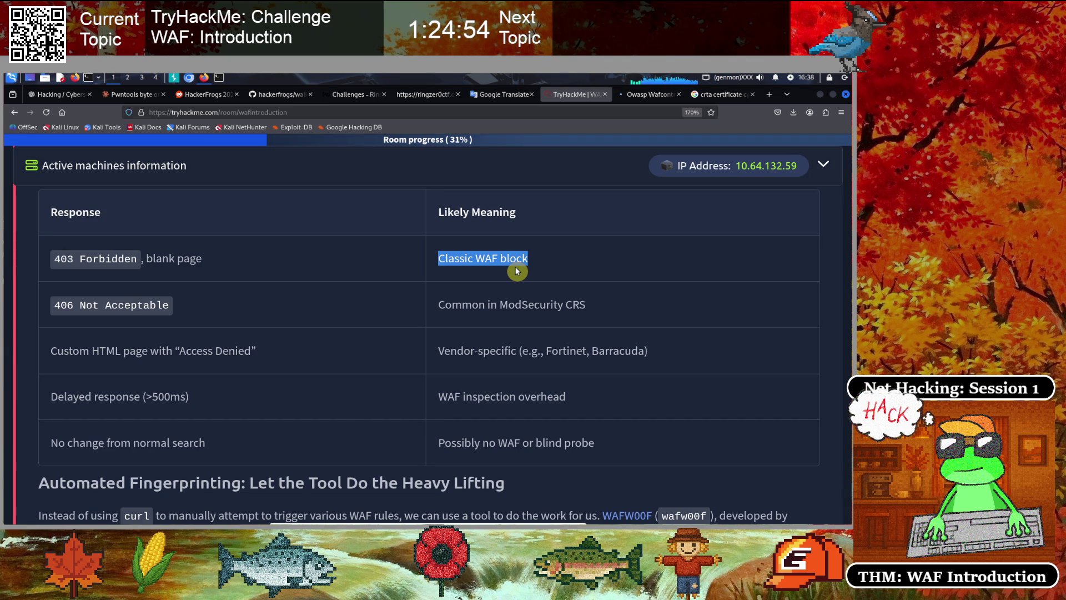
{"action": "left_click", "coordinate": [362, 305]}
{"action": "scroll", "coordinate": [360, 305], "scroll_direction": "up", "scroll_amount": 3}
Scroll up to Behavioural Analysis and highlight the ' OR 1=1-- SQLi test string
{"action": "scroll", "coordinate": [360, 304], "scroll_direction": "up", "scroll_amount": 10}
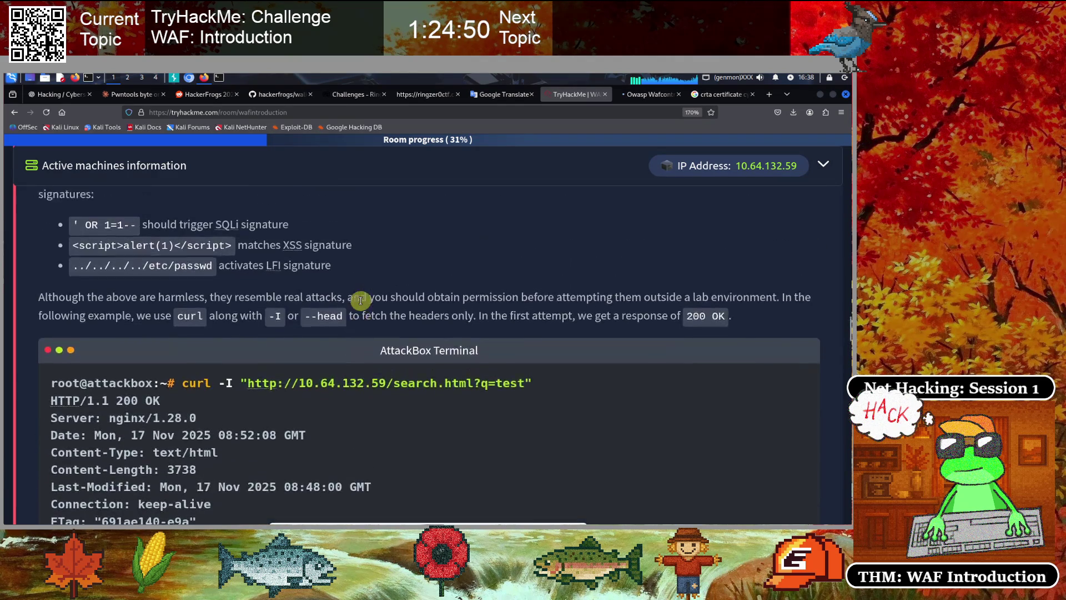
{"action": "scroll", "coordinate": [360, 300], "scroll_direction": "up", "scroll_amount": 2}
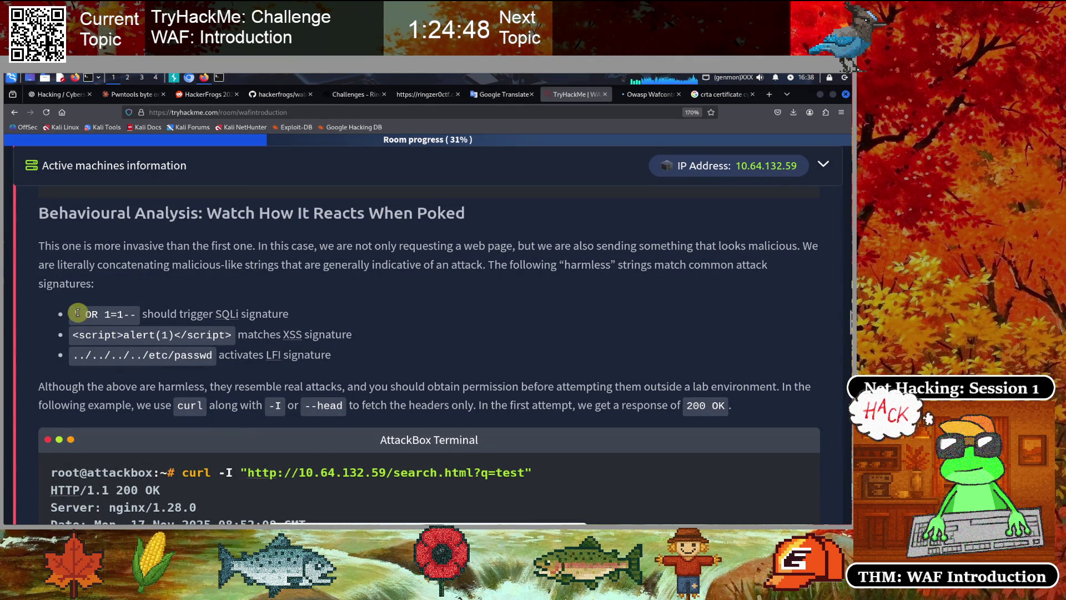
{"action": "left_click_drag", "start_coordinate": [74, 316], "coordinate": [126, 312]}
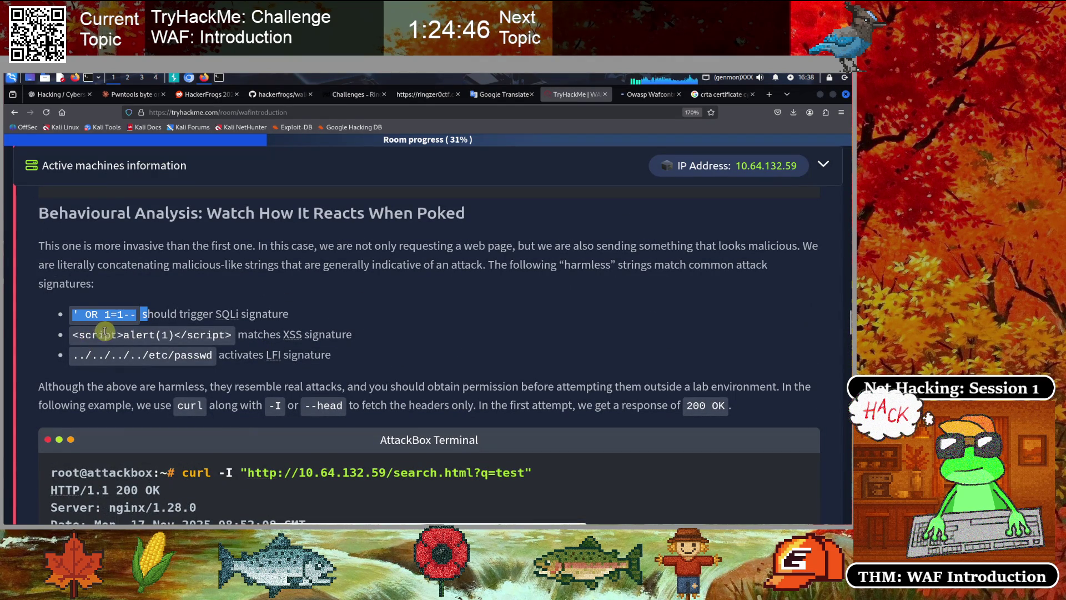
{"action": "left_click", "coordinate": [125, 331]}
{"action": "left_click_drag", "start_coordinate": [140, 315], "coordinate": [71, 314]}
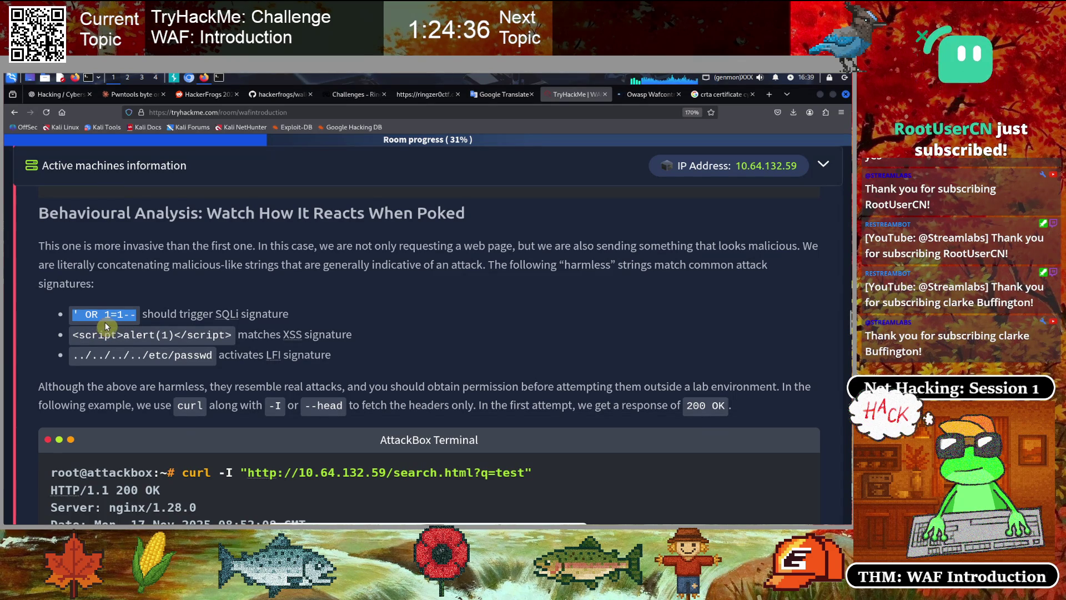
{"action": "left_click", "coordinate": [242, 348]}
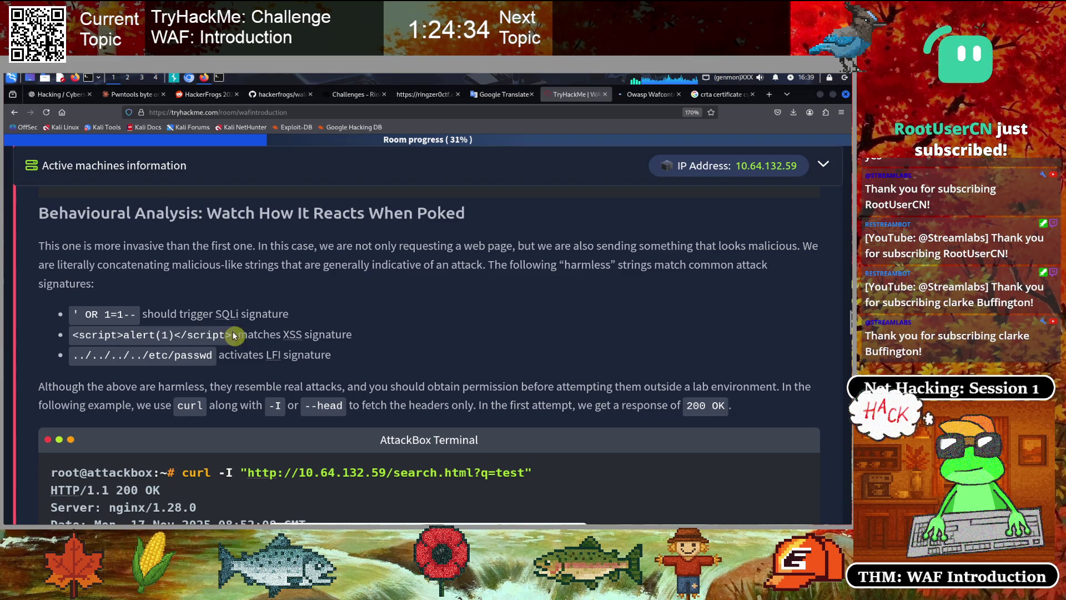
Highlight the <script>alert(1)</script> XSS and ../../../../etc/passwd LFI strings, then bring the Kali terminal forward
{"action": "left_click_drag", "start_coordinate": [232, 335], "coordinate": [70, 334]}
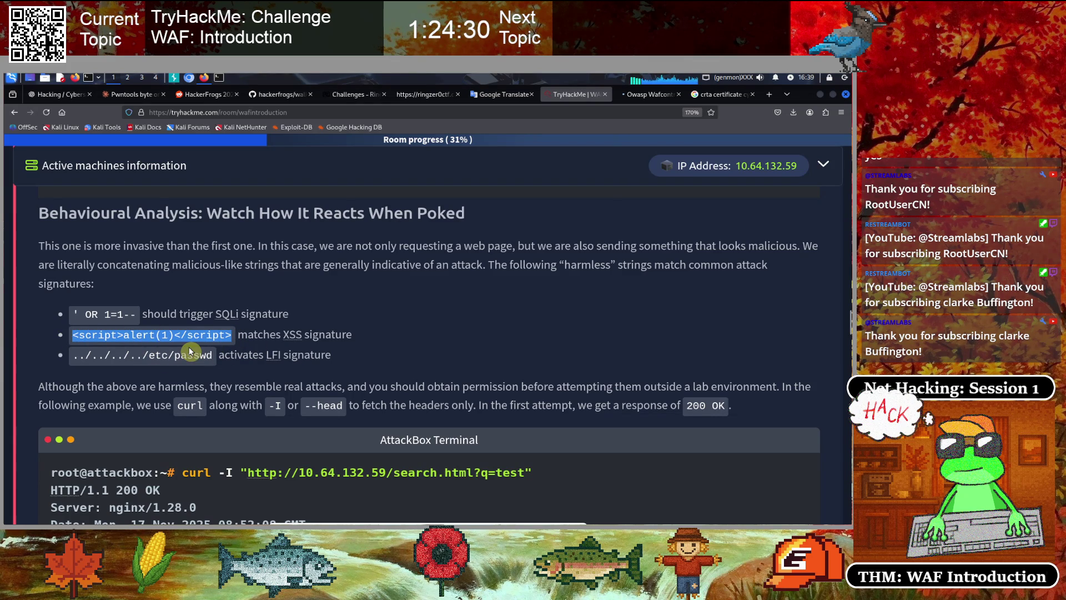
{"action": "left_click", "coordinate": [72, 336]}
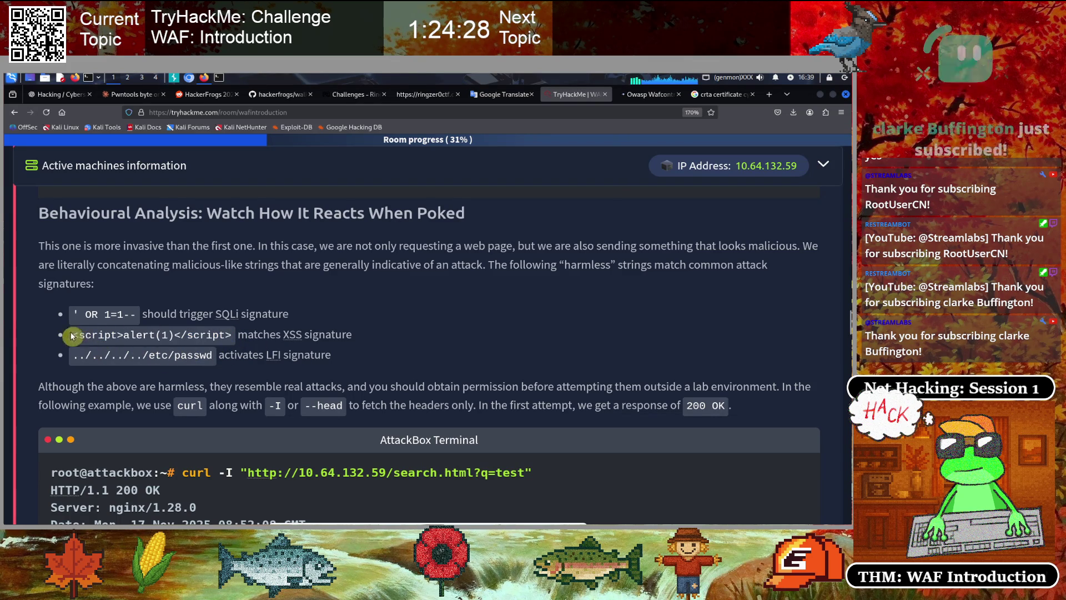
{"action": "mouse_move", "coordinate": [72, 336]}
{"action": "left_mouse_down"}
{"action": "mouse_move", "coordinate": [238, 337]}
{"action": "mouse_move", "coordinate": [71, 337]}
{"action": "left_mouse_up"}
{"action": "left_click", "coordinate": [235, 344]}
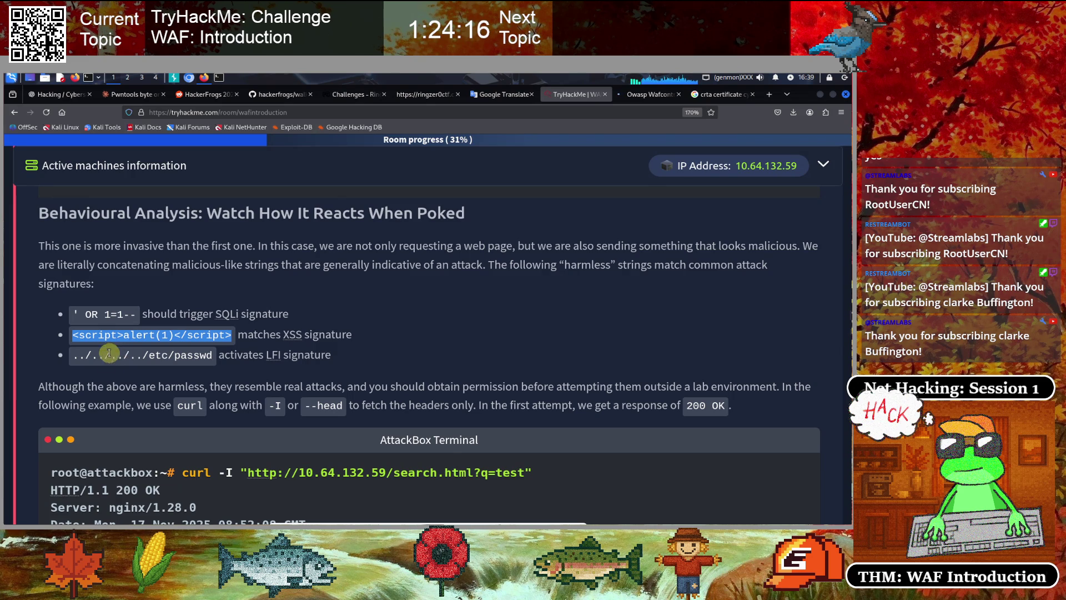
{"action": "left_click", "coordinate": [227, 367]}
{"action": "left_click_drag", "start_coordinate": [212, 355], "coordinate": [73, 356]}
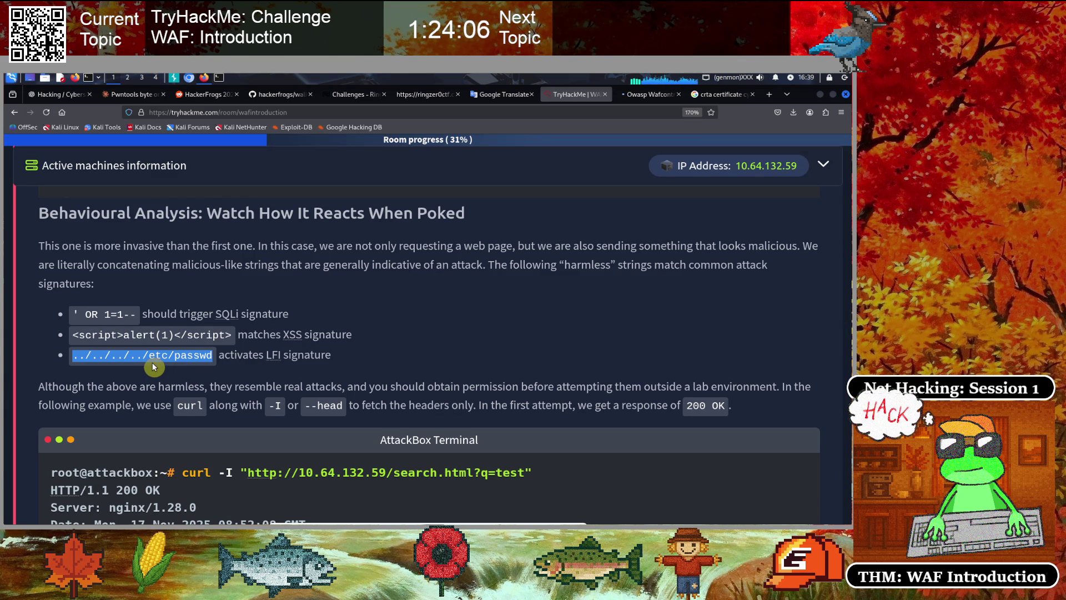
{"action": "left_click", "coordinate": [222, 76]}
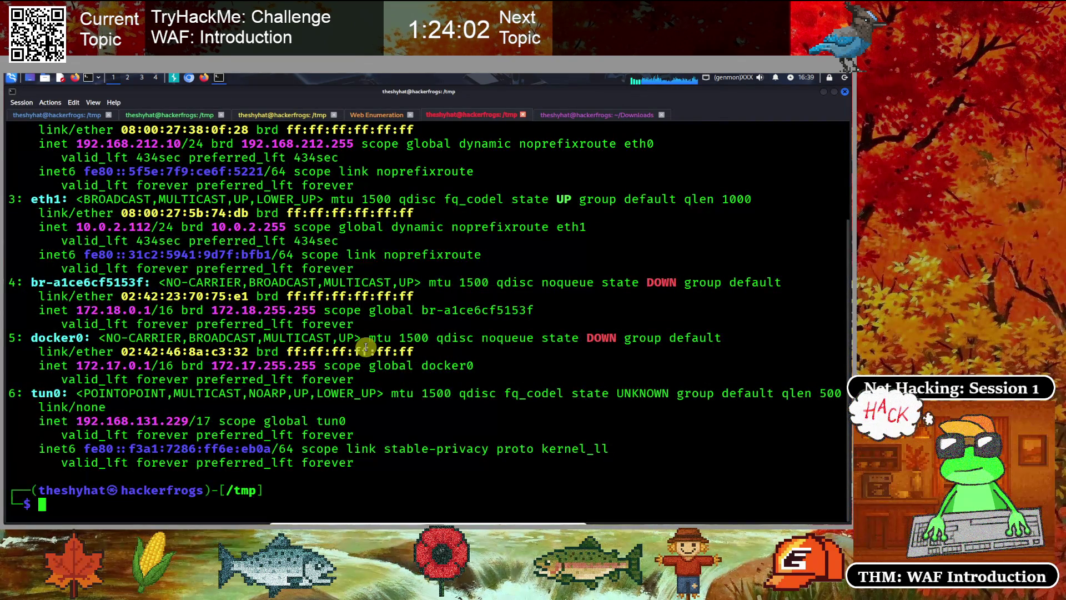
Clear the terminal and list the /tmp folder with ls
{"action": "key", "text": "ctrl+l"}
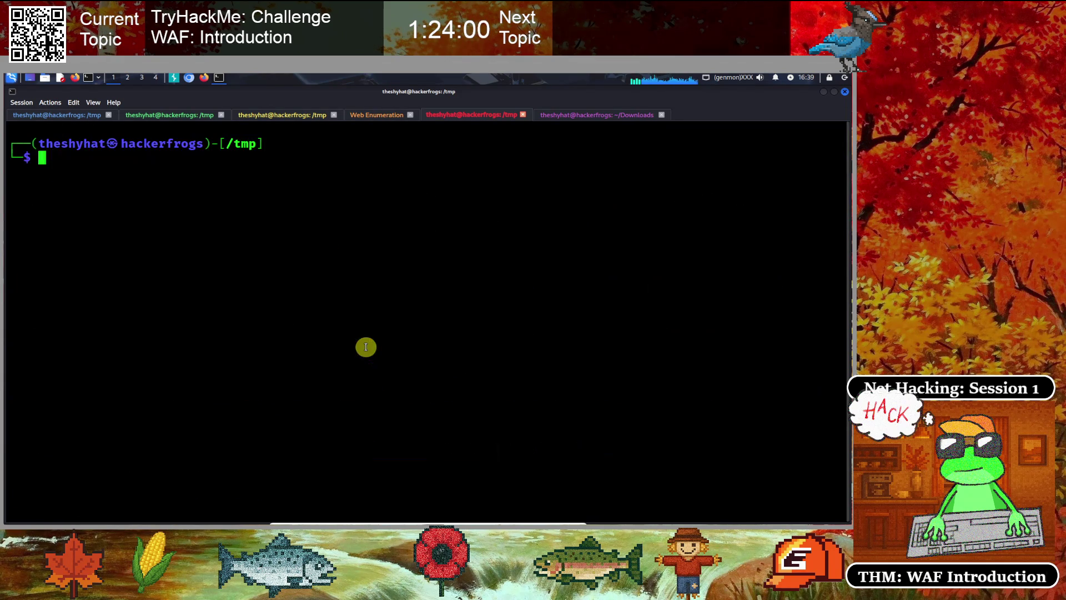
{"action": "type", "text": "ls"}
{"action": "key", "text": "Return"}
Print /etc/passwd with cat, scroll through the output, and return to the browser
{"action": "type", "text": "cd"}
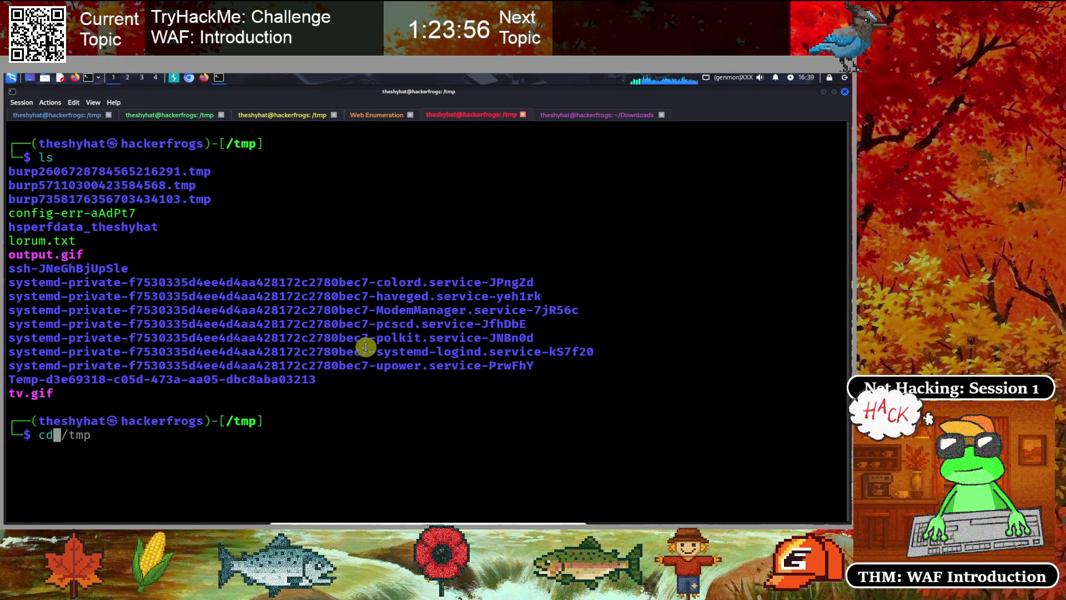
{"action": "type", "text": "at /"}
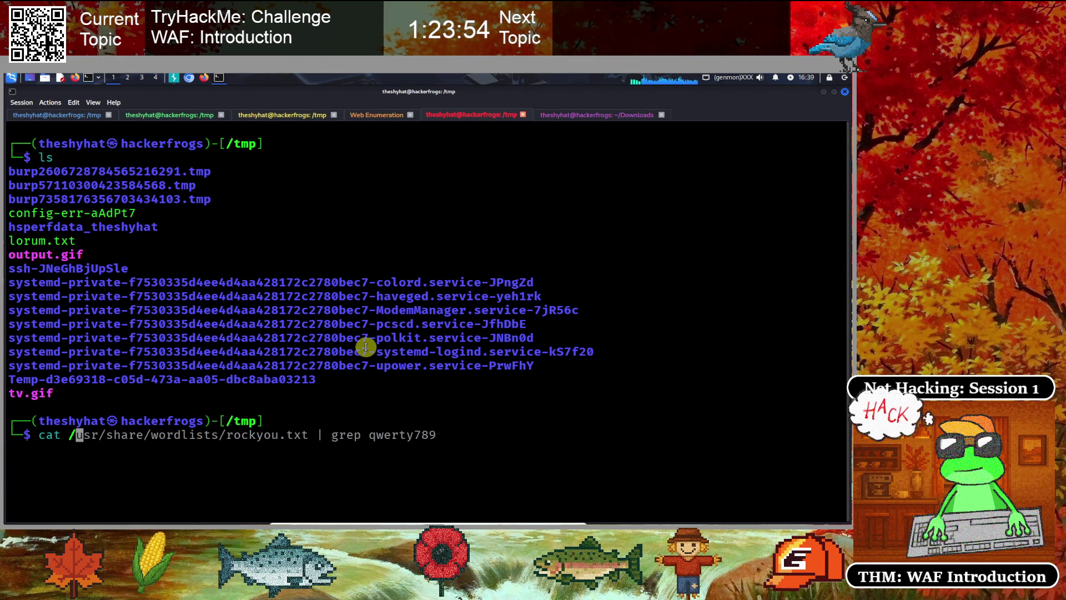
{"action": "type", "text": "etc/passwd"}
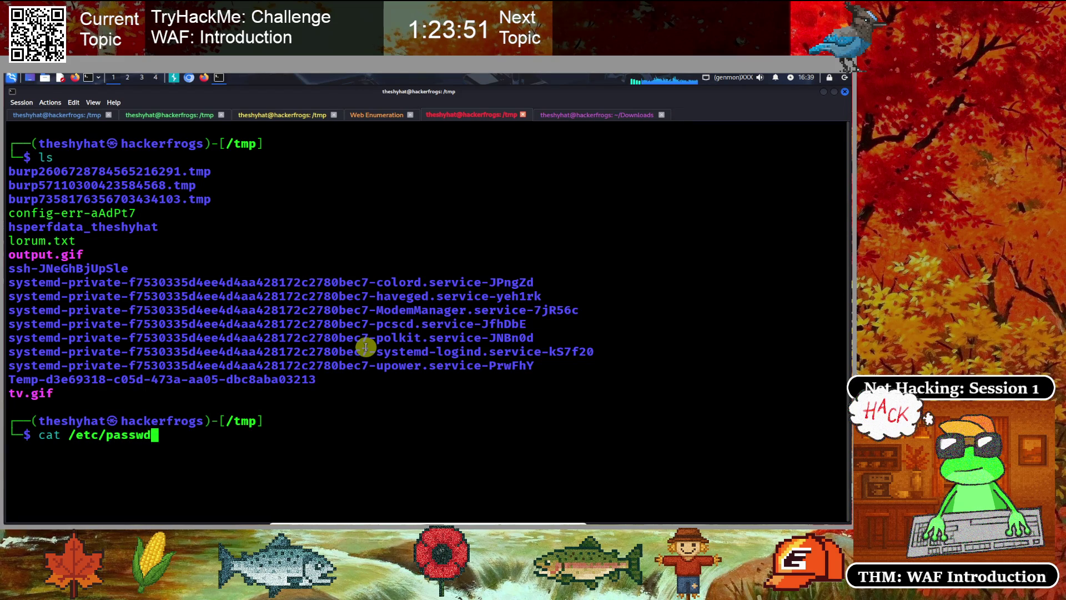
{"action": "key", "text": "Return"}
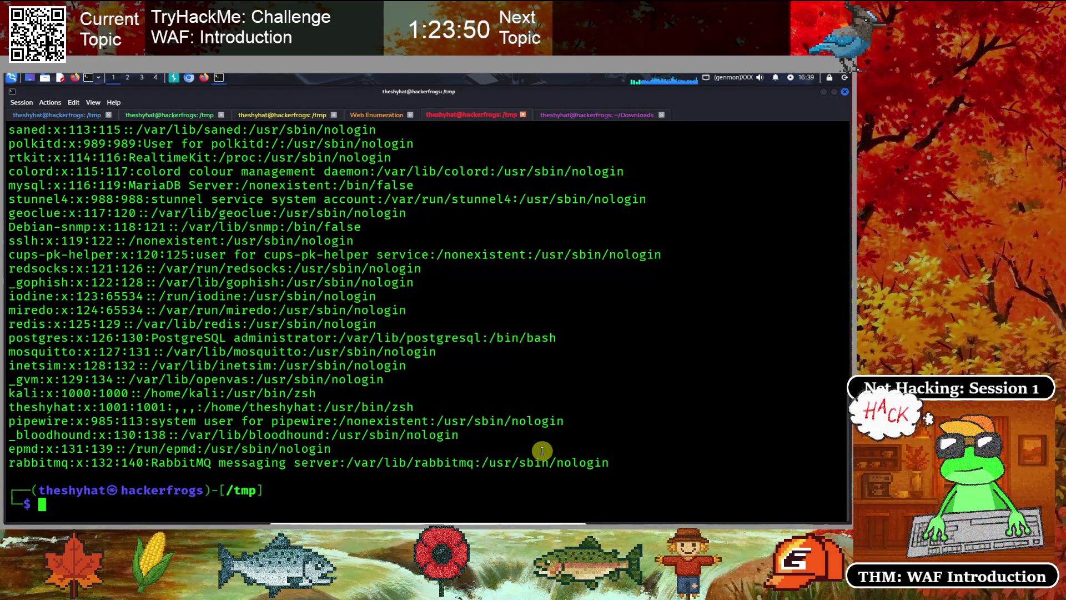
{"action": "scroll", "coordinate": [175, 388], "scroll_direction": "up", "scroll_amount": 6}
{"action": "scroll", "coordinate": [175, 387], "scroll_direction": "up", "scroll_amount": 9}
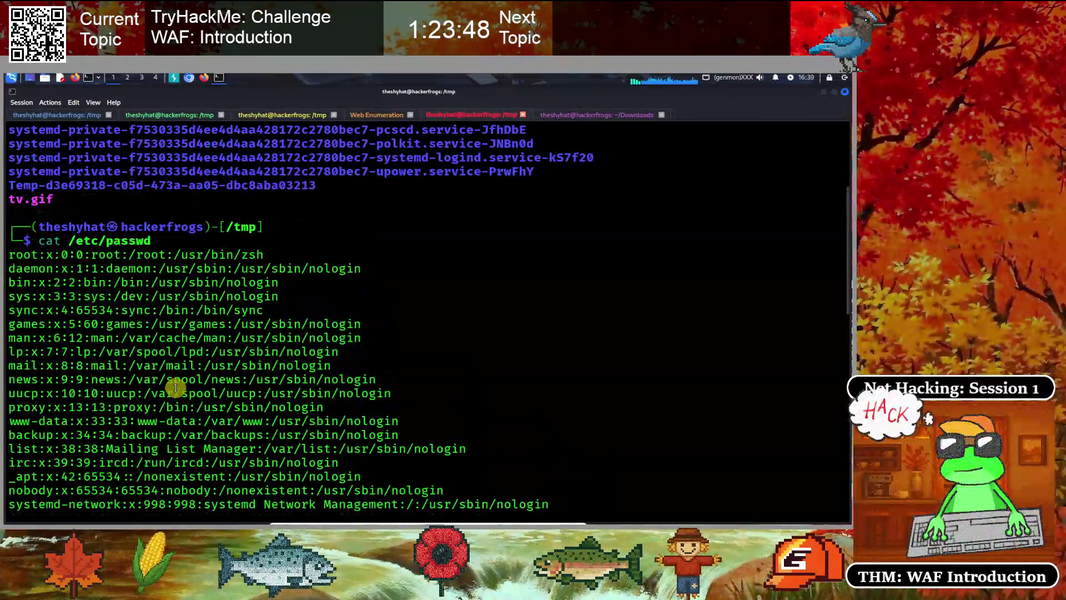
{"action": "scroll", "coordinate": [238, 454], "scroll_direction": "down", "scroll_amount": 15}
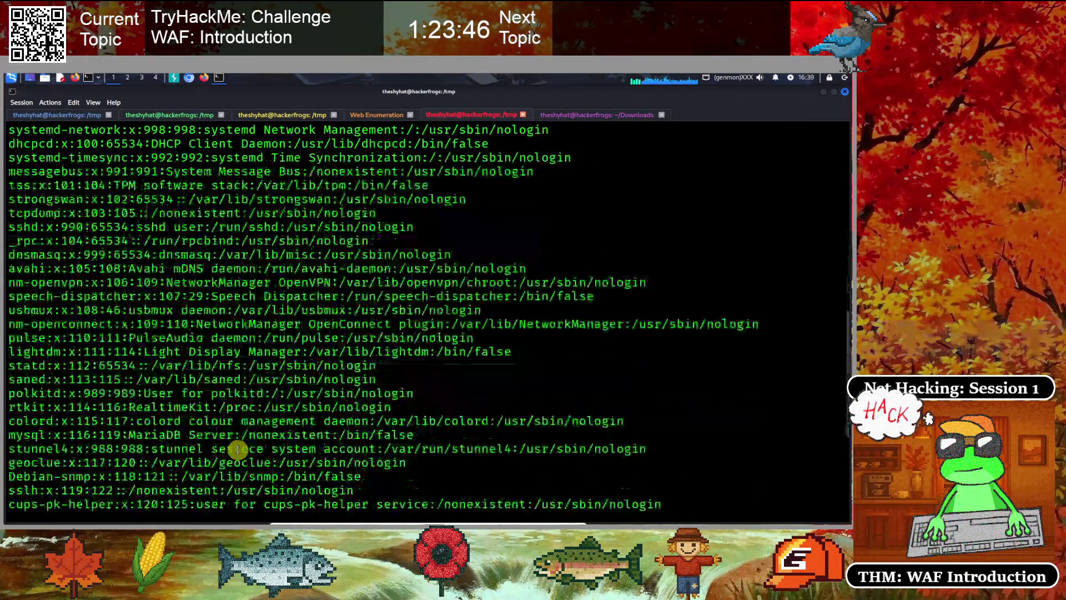
{"action": "left_click", "coordinate": [205, 79]}
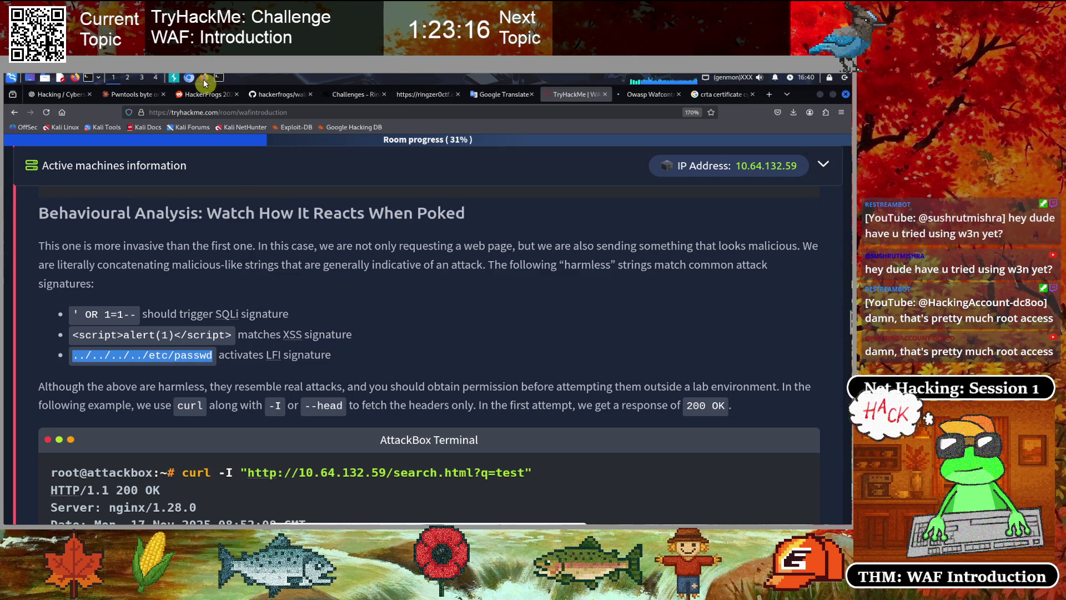
{"action": "left_click", "coordinate": [137, 380]}
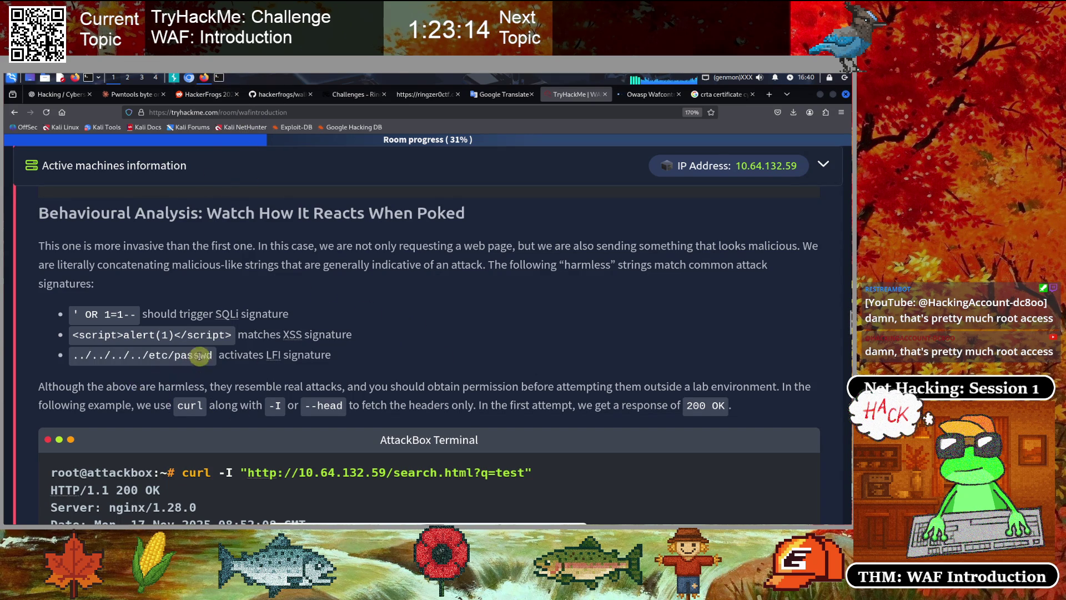
{"action": "left_click_drag", "start_coordinate": [214, 358], "coordinate": [80, 356]}
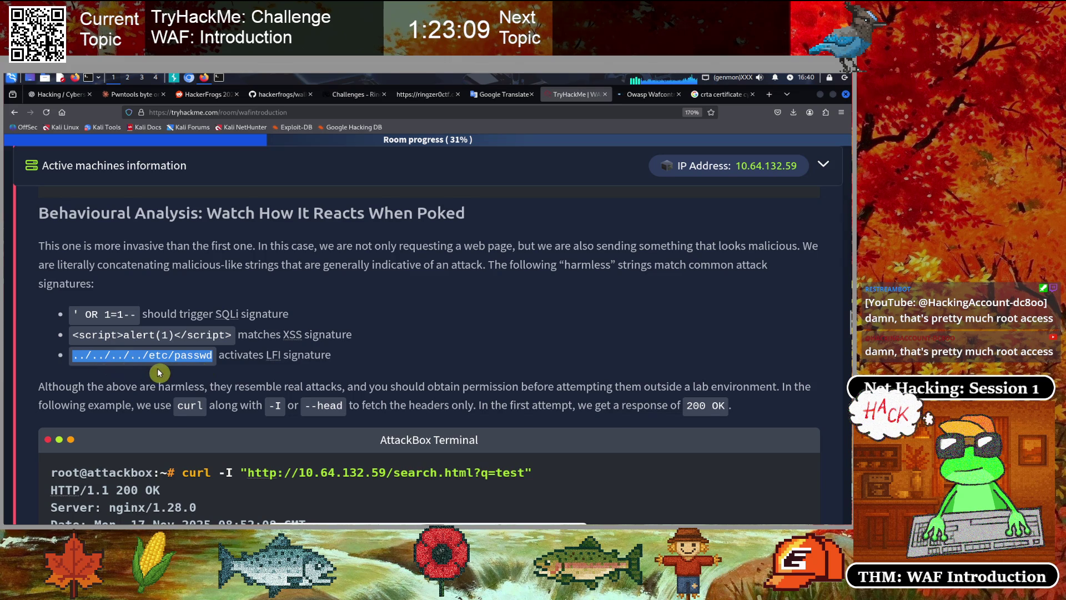
{"action": "left_click", "coordinate": [178, 365]}
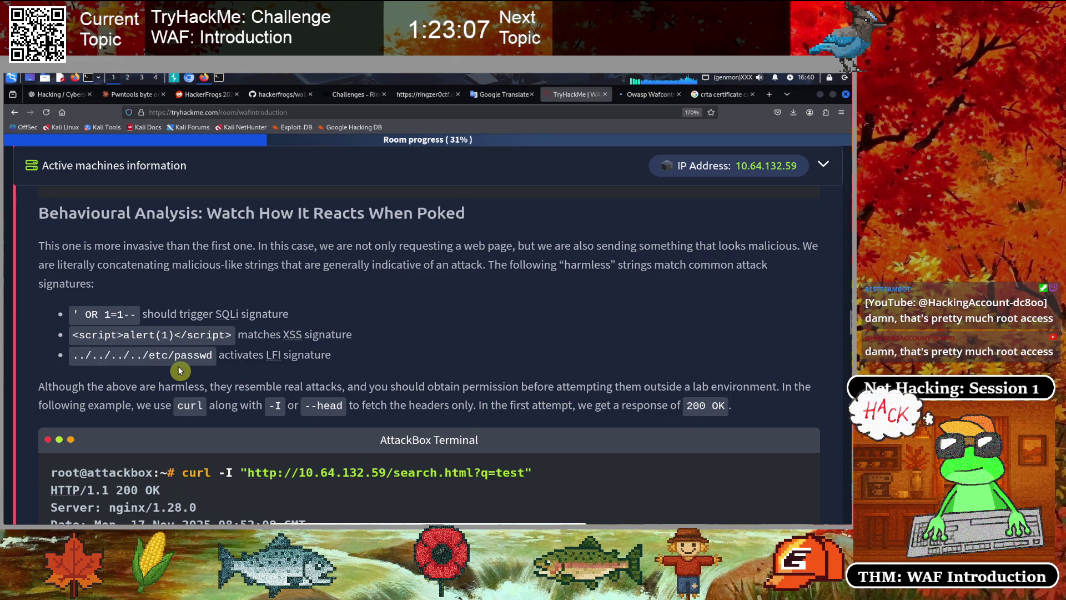
{"action": "scroll", "coordinate": [179, 365], "scroll_direction": "down", "scroll_amount": 3}
{"action": "scroll", "coordinate": [179, 365], "scroll_direction": "down", "scroll_amount": 7}
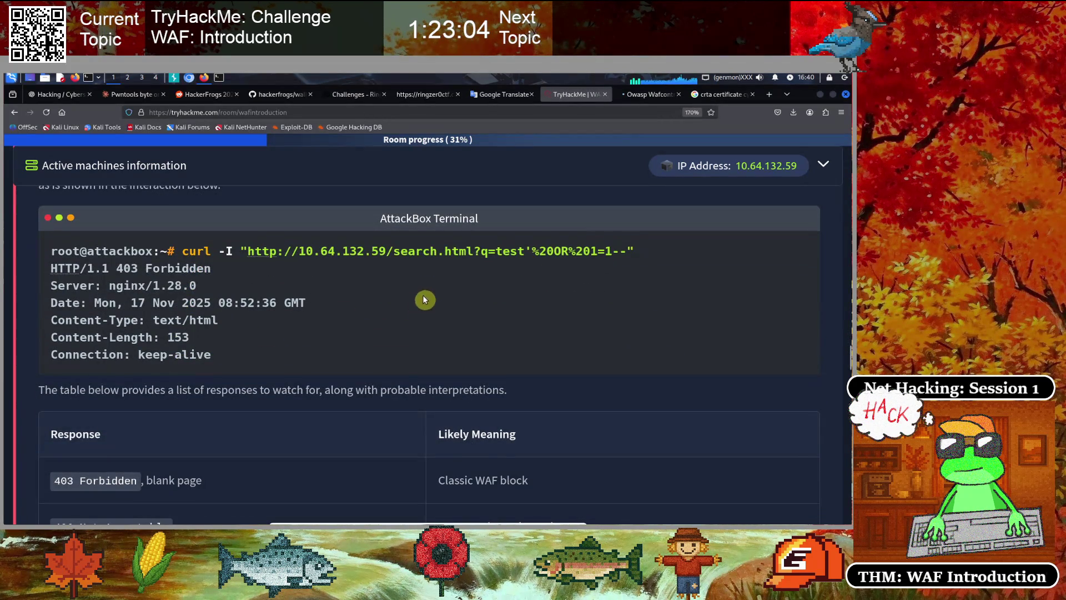
Highlight the injected query in the curl URL and the HTTP/1.1 403 Forbidden line, then scroll to the table
{"action": "left_click_drag", "start_coordinate": [637, 252], "coordinate": [458, 253]}
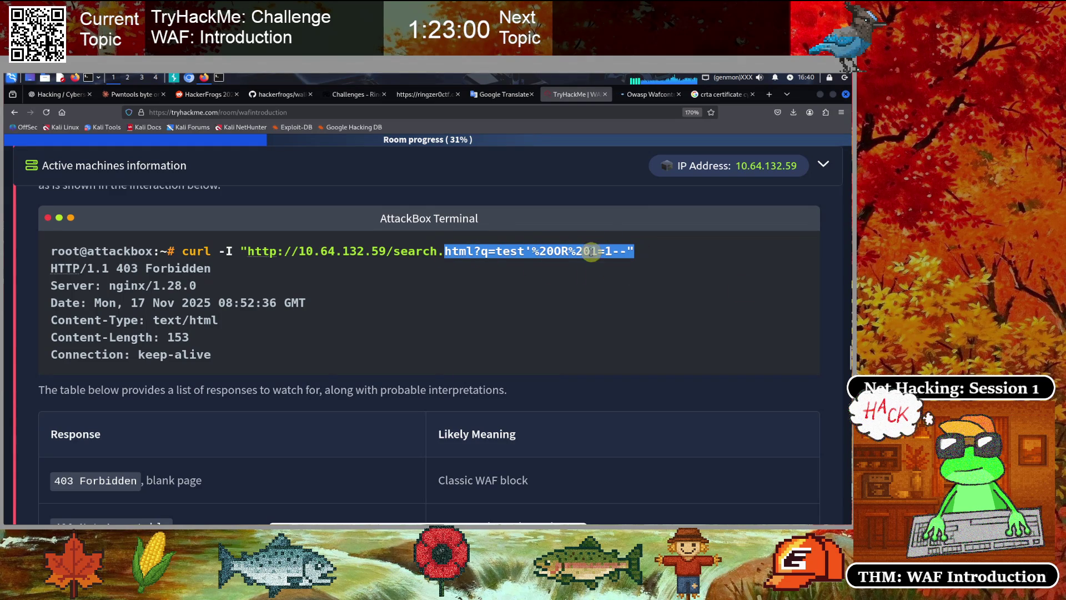
{"action": "left_click_drag", "start_coordinate": [212, 268], "coordinate": [43, 270]}
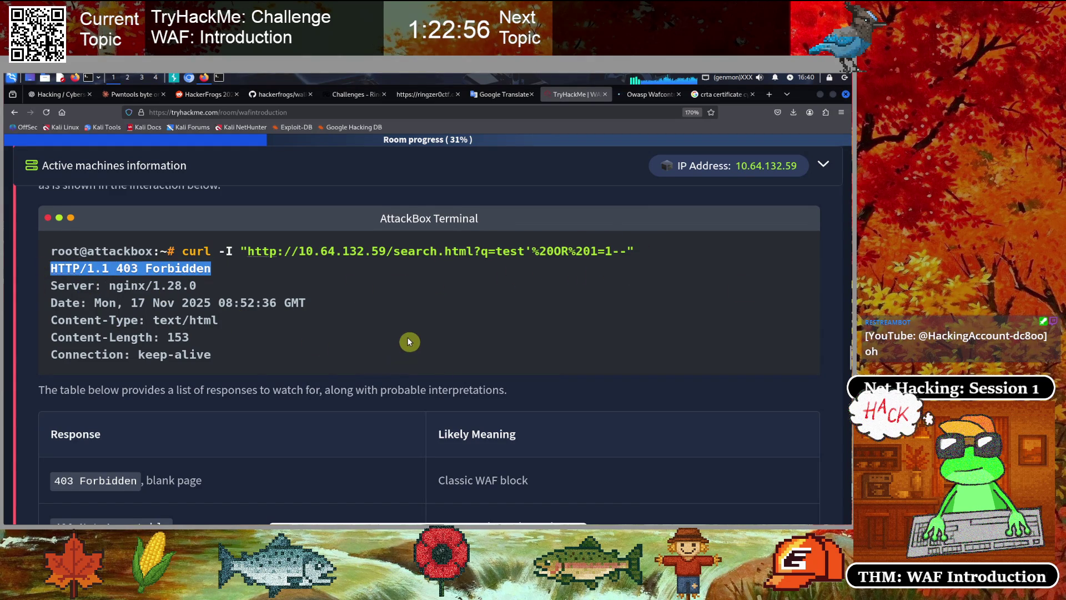
{"action": "scroll", "coordinate": [409, 340], "scroll_direction": "down", "scroll_amount": 3}
{"action": "scroll", "coordinate": [410, 341], "scroll_direction": "down", "scroll_amount": 2}
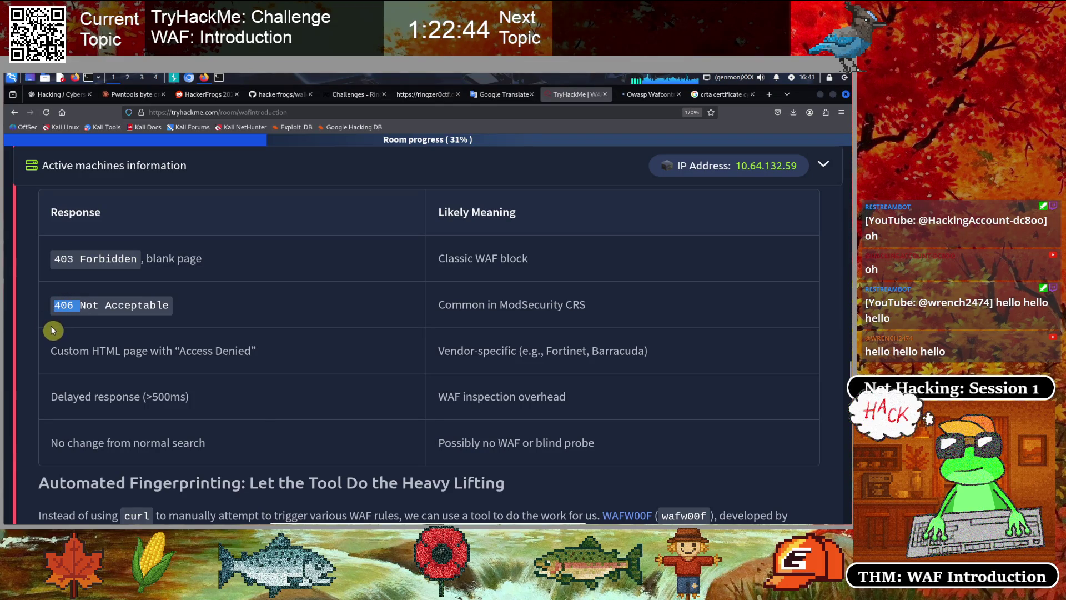
{"action": "left_click_drag", "start_coordinate": [80, 306], "coordinate": [170, 305]}
{"action": "left_click", "coordinate": [492, 321]}
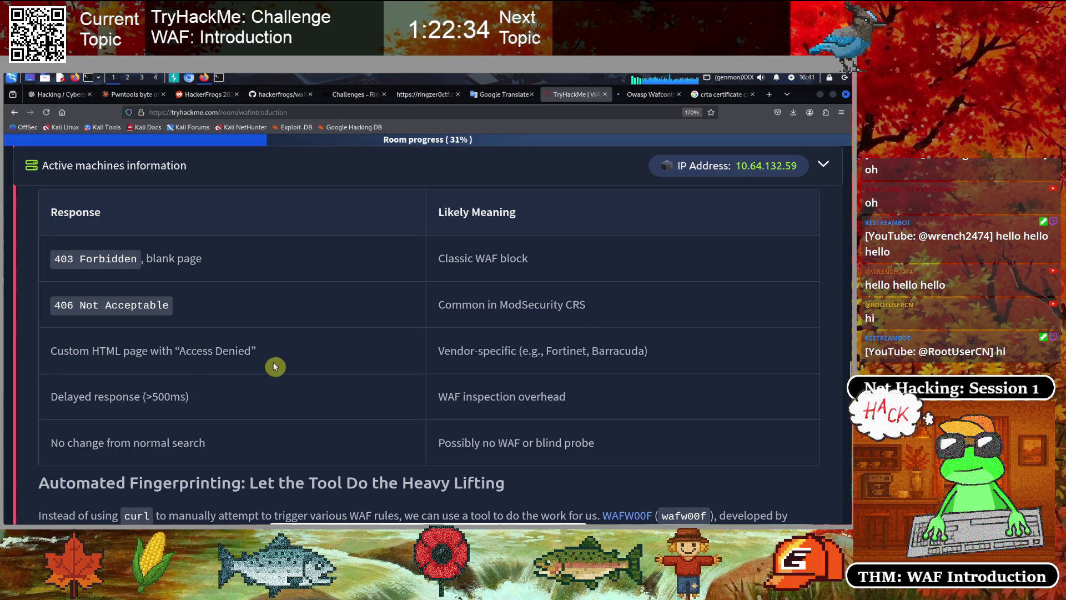
{"action": "left_click_drag", "start_coordinate": [439, 350], "coordinate": [654, 357]}
{"action": "left_click", "coordinate": [501, 379]}
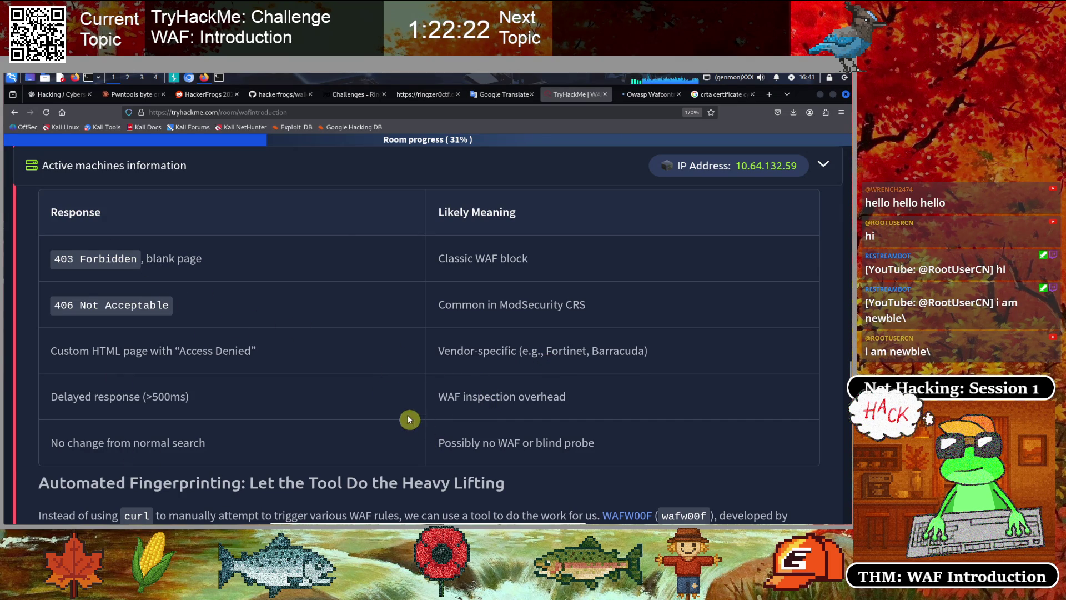
{"action": "left_click_drag", "start_coordinate": [55, 305], "coordinate": [176, 312]}
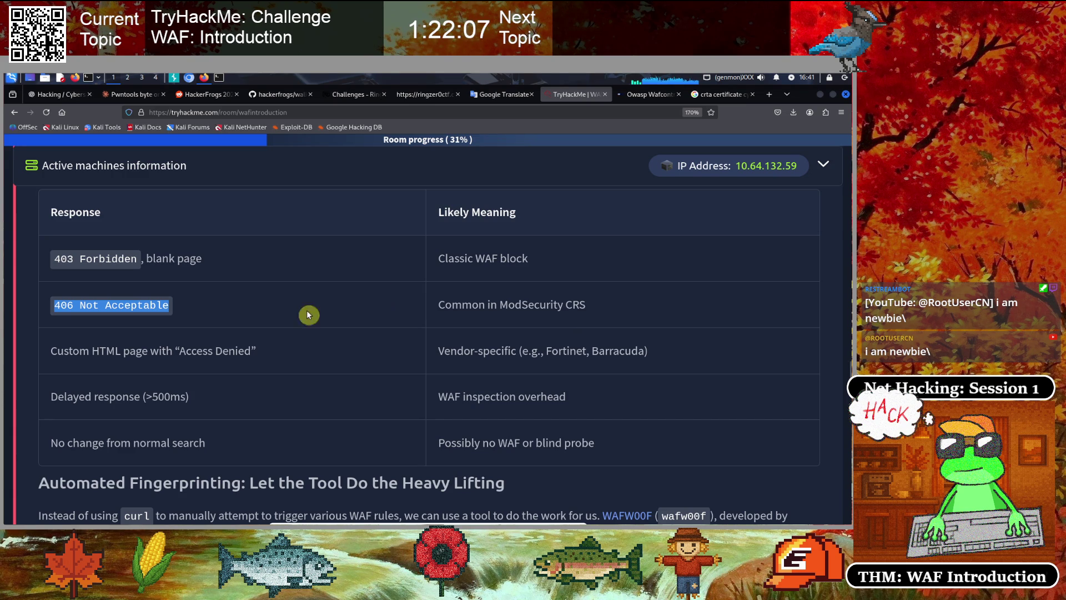
{"action": "scroll", "coordinate": [277, 322], "scroll_direction": "down", "scroll_amount": 3}
{"action": "left_click", "coordinate": [146, 311]}
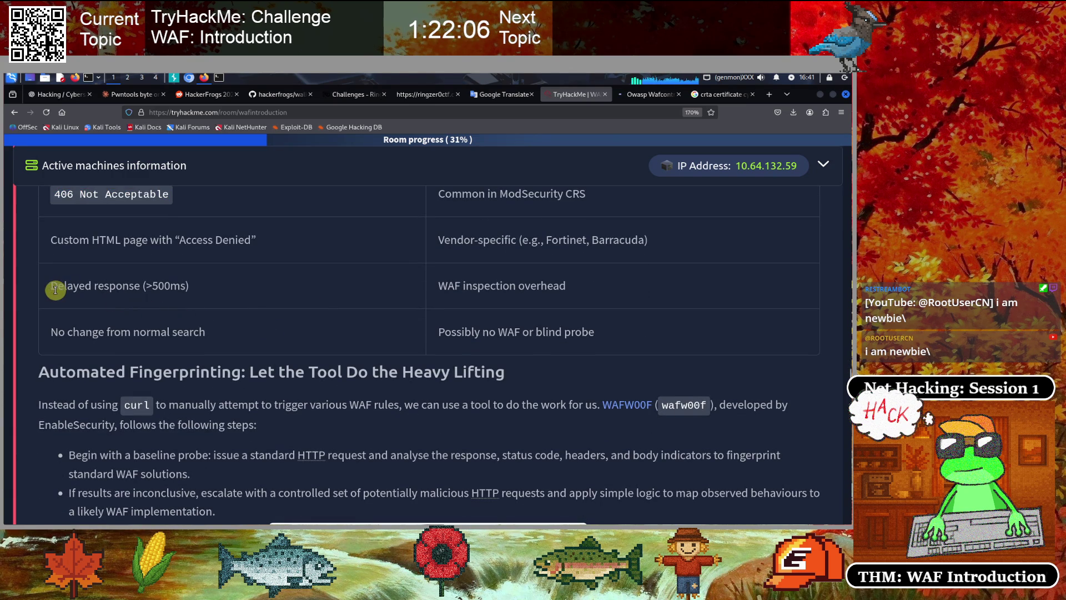
{"action": "left_click_drag", "start_coordinate": [52, 287], "coordinate": [199, 290]}
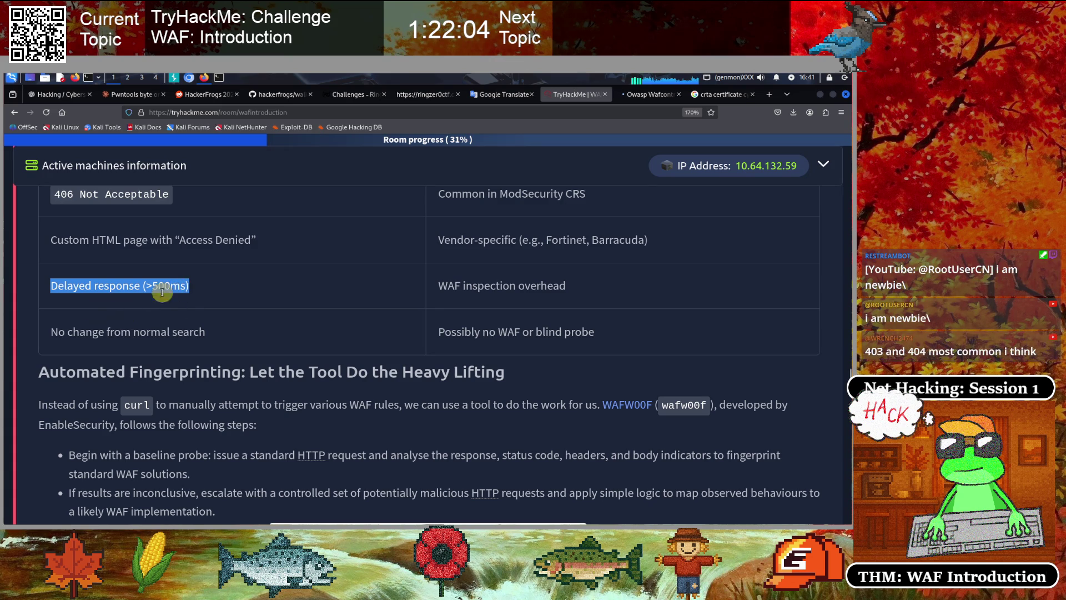
{"action": "left_click", "coordinate": [495, 300]}
{"action": "left_click_drag", "start_coordinate": [439, 285], "coordinate": [583, 294]}
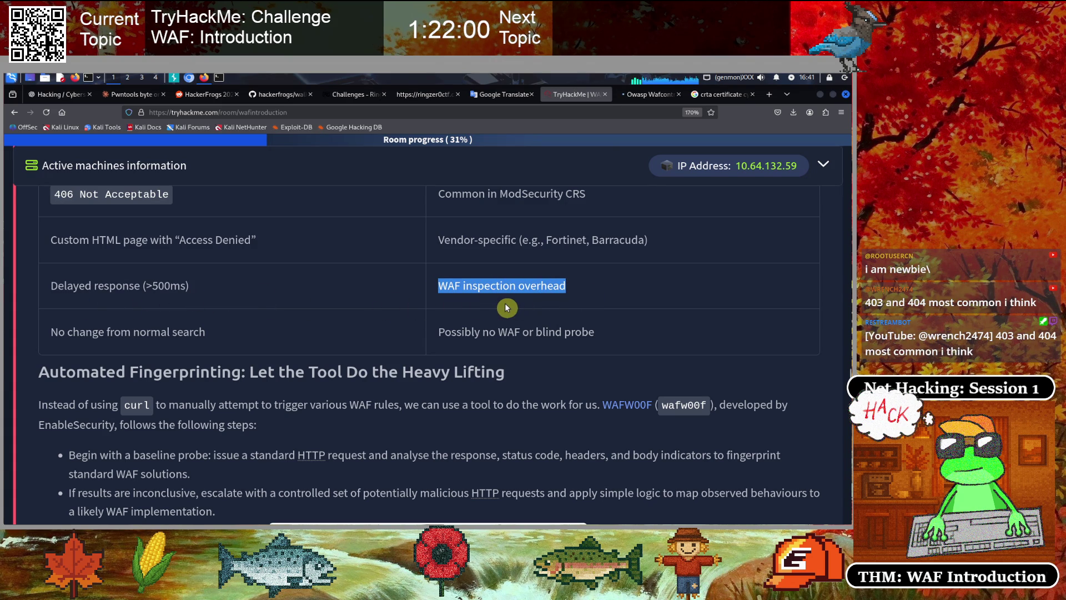
{"action": "left_click", "coordinate": [224, 319]}
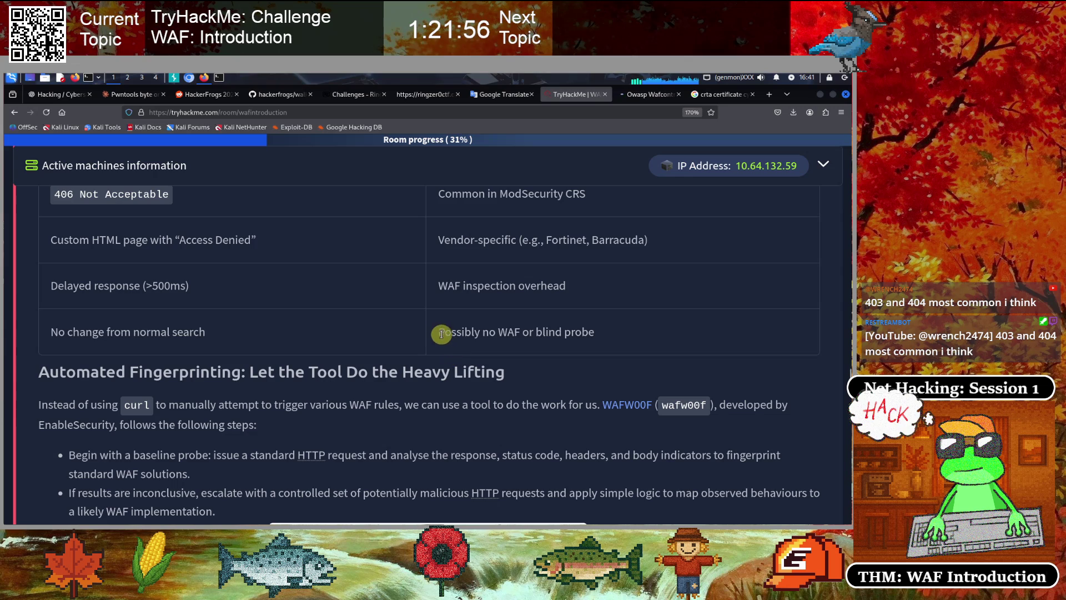
{"action": "left_click_drag", "start_coordinate": [439, 335], "coordinate": [523, 333]}
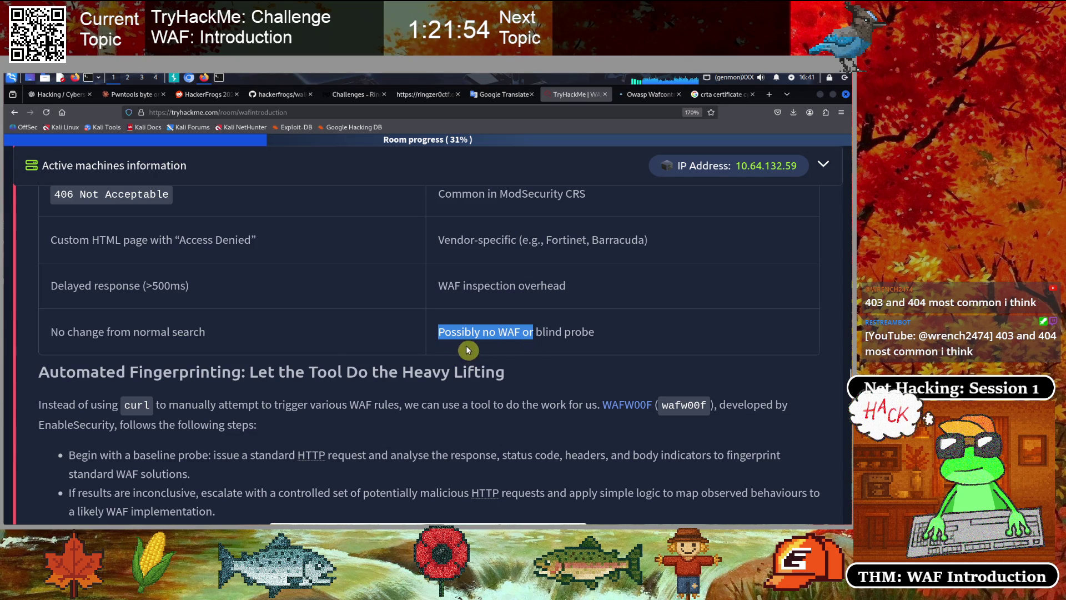
{"action": "scroll", "coordinate": [174, 322], "scroll_direction": "down", "scroll_amount": 3}
{"action": "scroll", "coordinate": [175, 323], "scroll_direction": "down", "scroll_amount": 5}
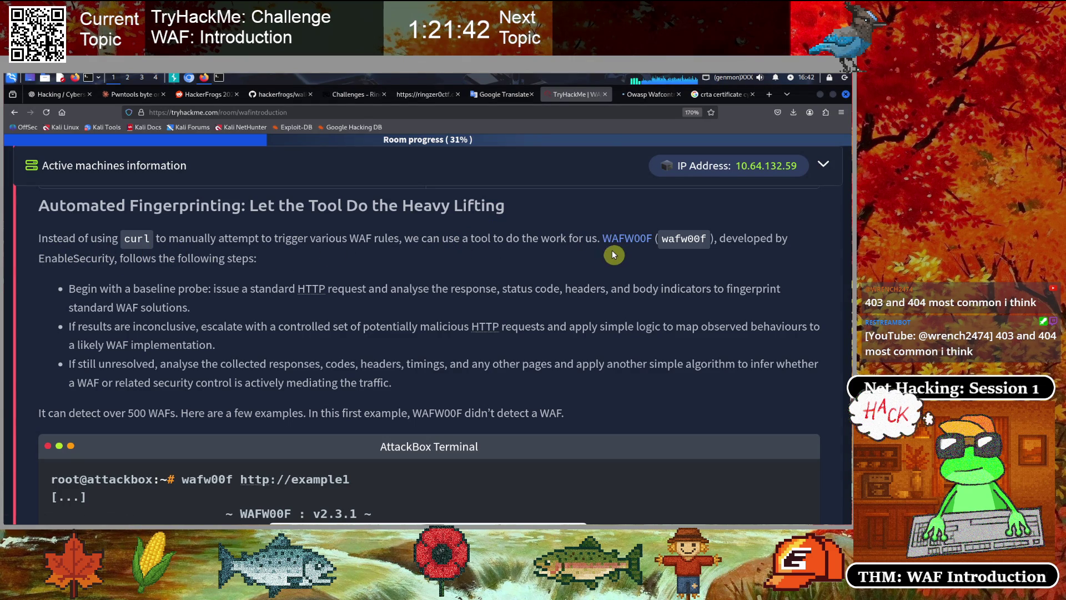
Highlight the wafw00f command name in the Automated Fingerprinting section, then scroll further down
{"action": "double_click", "coordinate": [666, 237]}
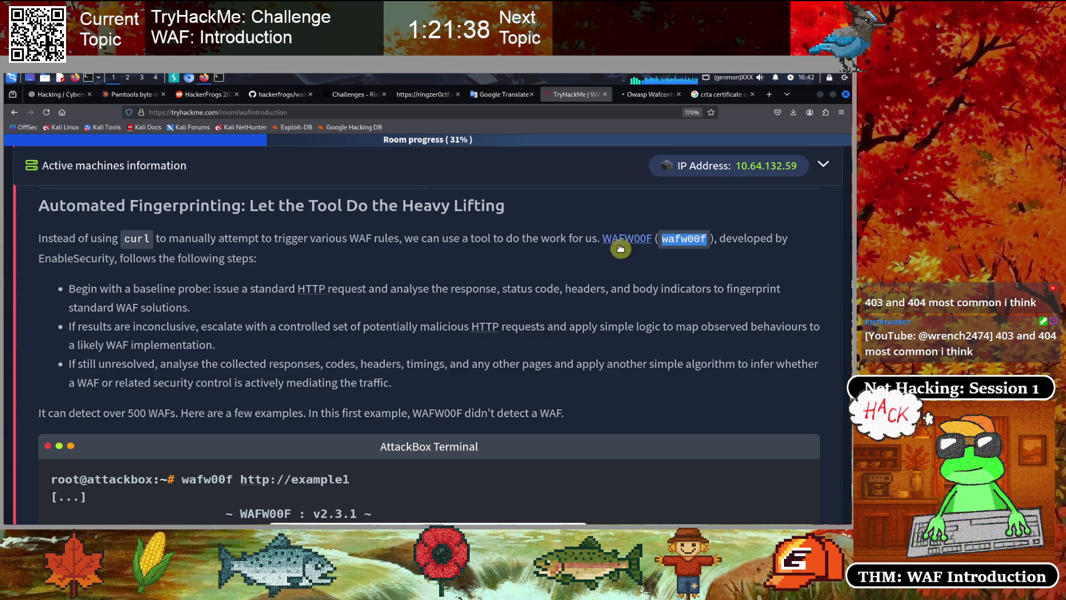
{"action": "left_click", "coordinate": [615, 272]}
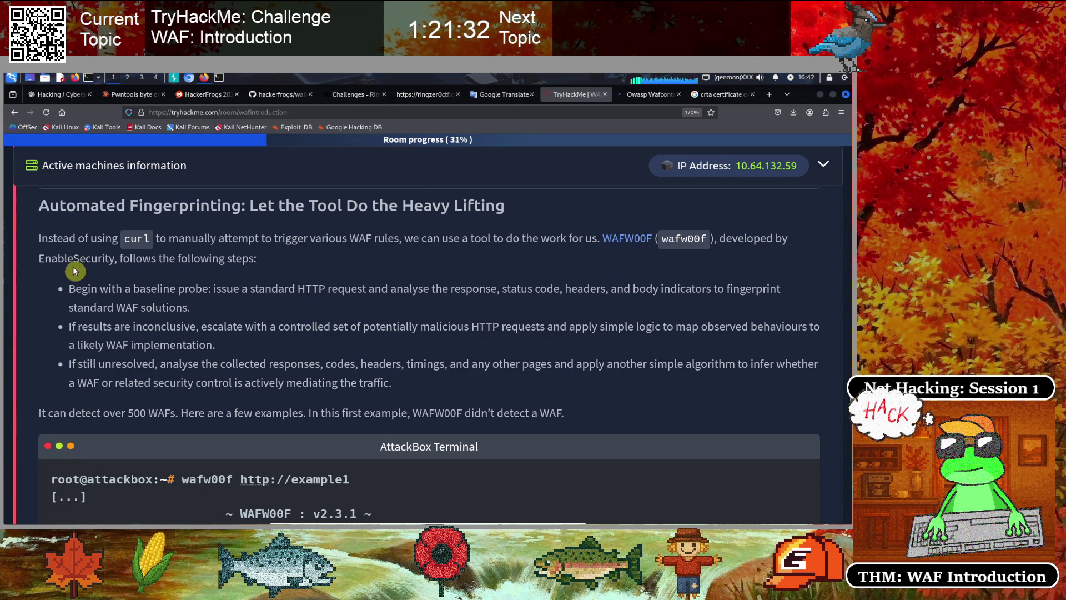
{"action": "scroll", "coordinate": [220, 272], "scroll_direction": "down", "scroll_amount": 1}
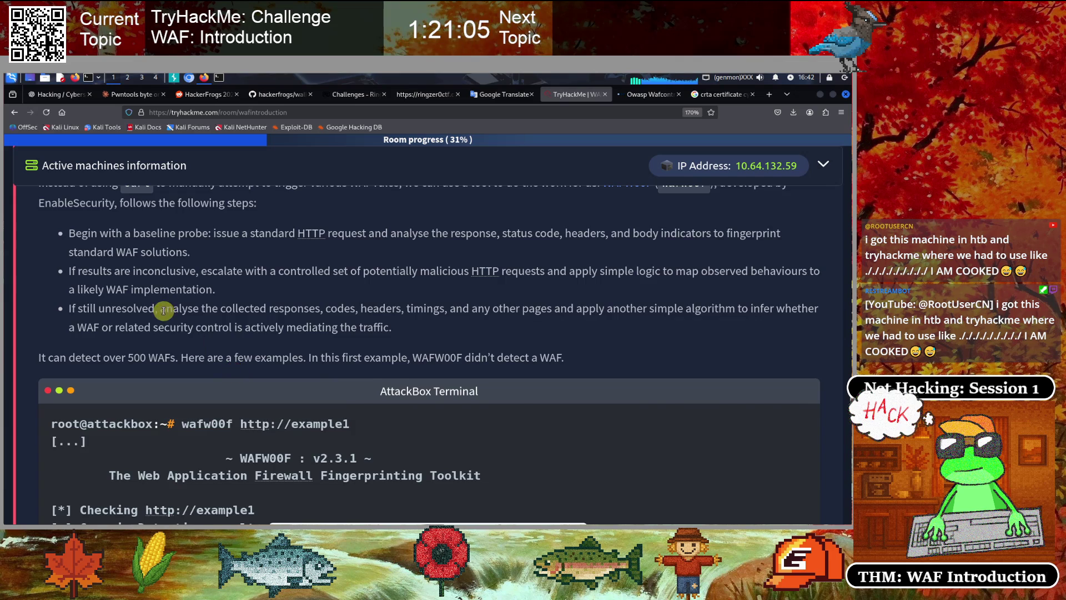
{"action": "scroll", "coordinate": [165, 315], "scroll_direction": "up", "scroll_amount": 3}
{"action": "scroll", "coordinate": [165, 315], "scroll_direction": "up", "scroll_amount": 12}
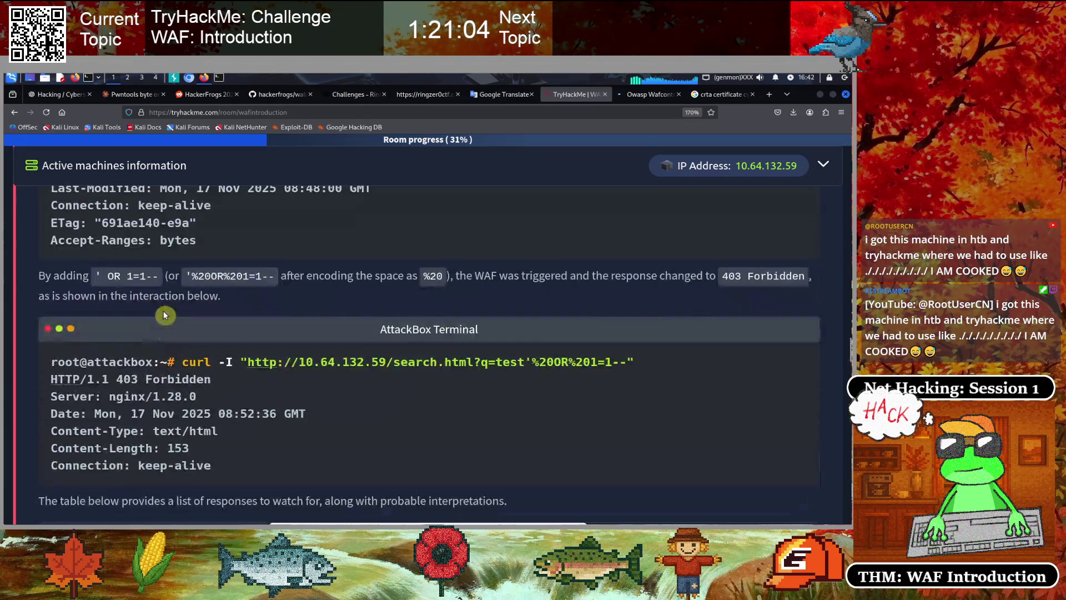
{"action": "scroll", "coordinate": [165, 331], "scroll_direction": "up", "scroll_amount": 5}
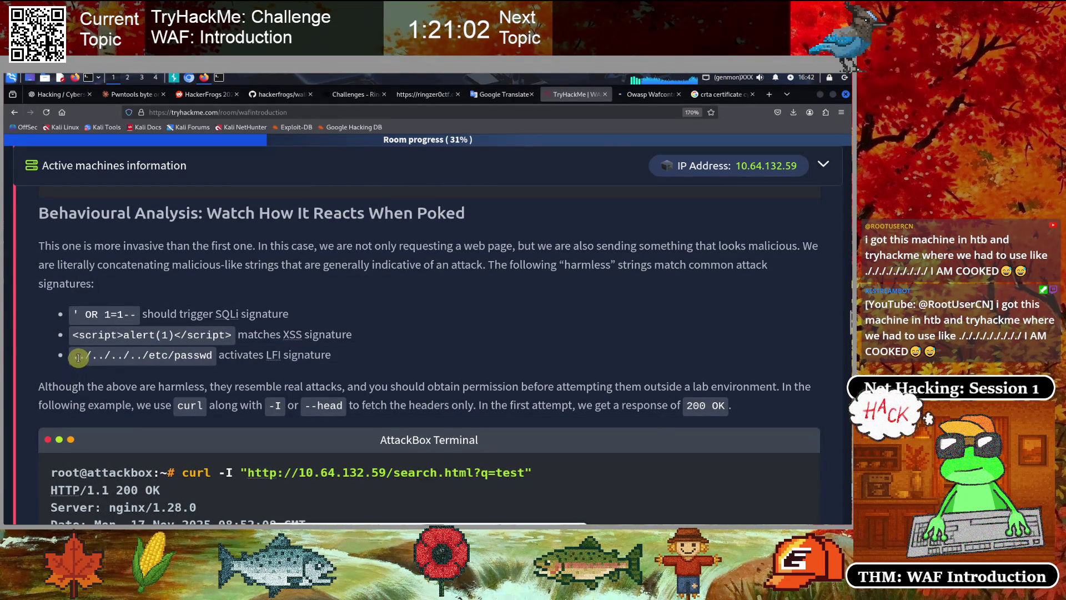
{"action": "left_click_drag", "start_coordinate": [73, 355], "coordinate": [214, 355]}
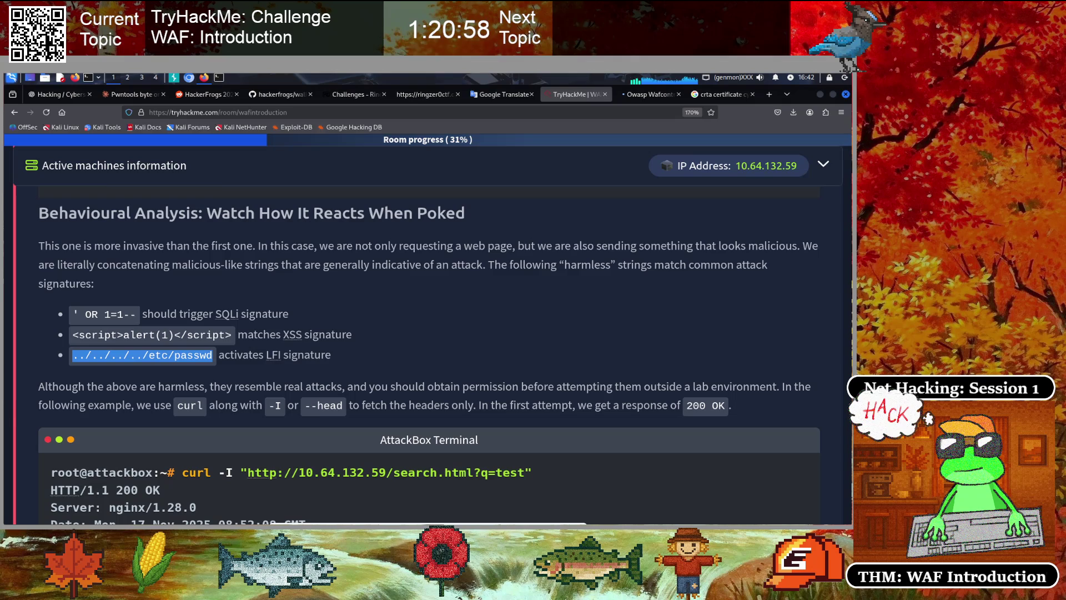
{"action": "scroll", "coordinate": [81, 349], "scroll_direction": "down", "scroll_amount": 6}
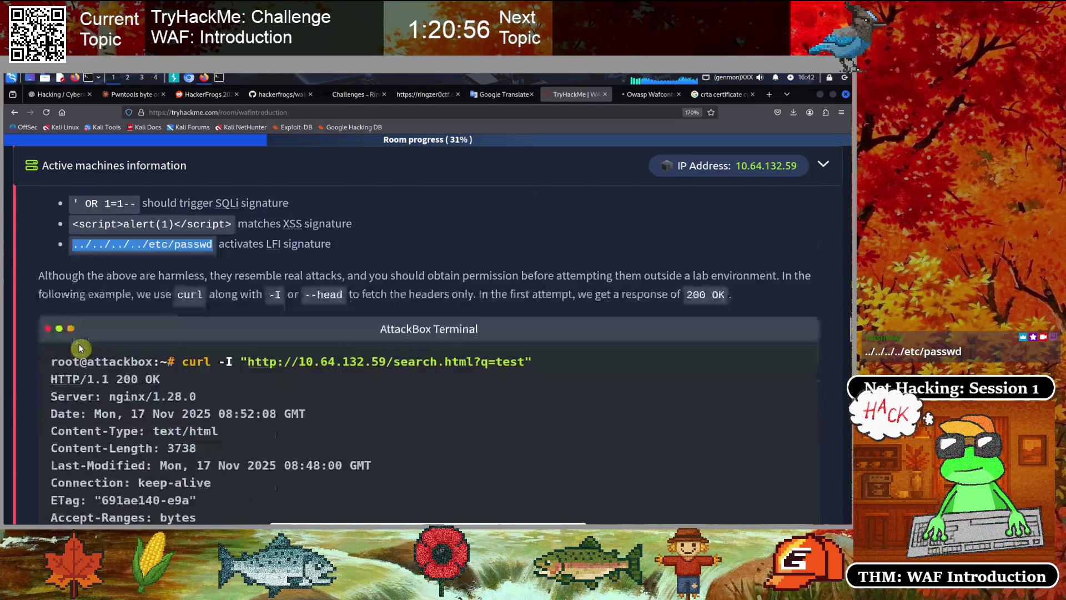
{"action": "scroll", "coordinate": [81, 349], "scroll_direction": "down", "scroll_amount": 10}
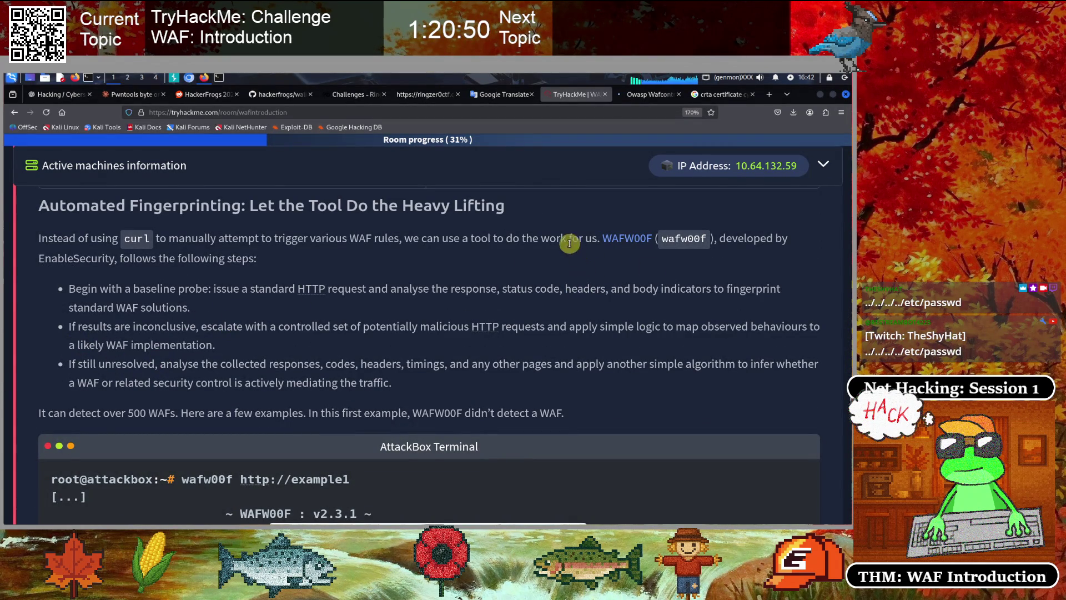
Highlight the WAFW00F intro sentence and the wafw00f command in example1, scrolling on to example2
{"action": "left_click_drag", "start_coordinate": [525, 237], "coordinate": [722, 239]}
{"action": "left_click", "coordinate": [599, 278]}
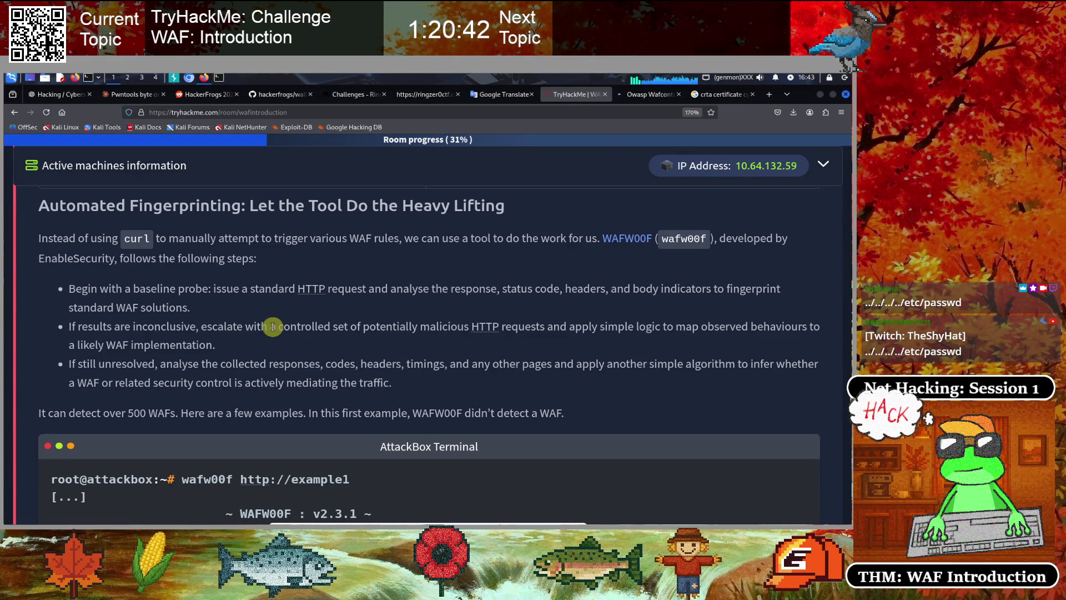
{"action": "scroll", "coordinate": [273, 326], "scroll_direction": "down", "scroll_amount": 5}
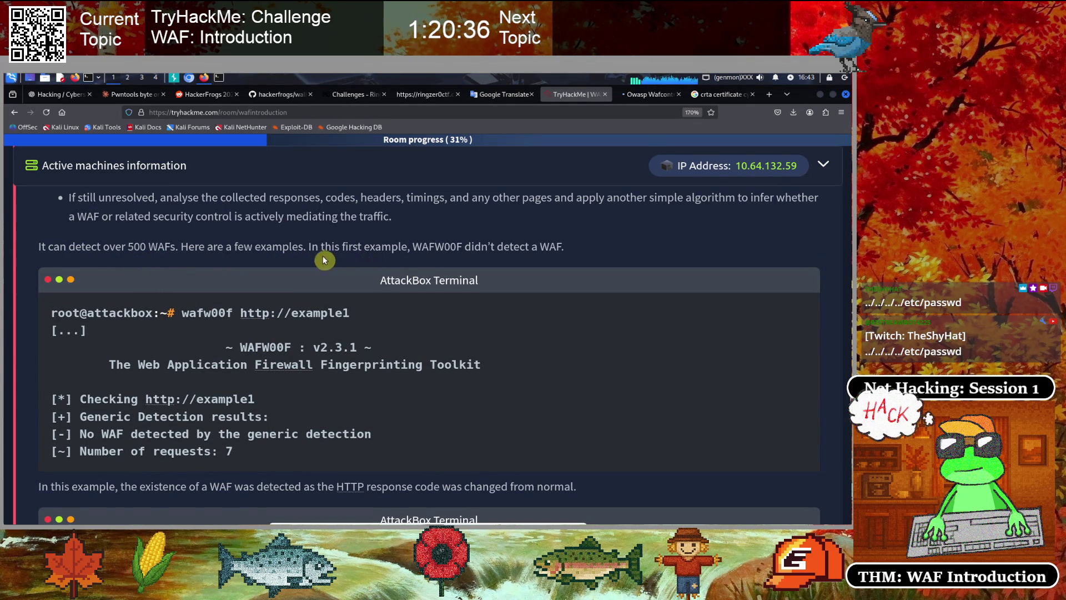
{"action": "scroll", "coordinate": [408, 291], "scroll_direction": "down", "scroll_amount": 2}
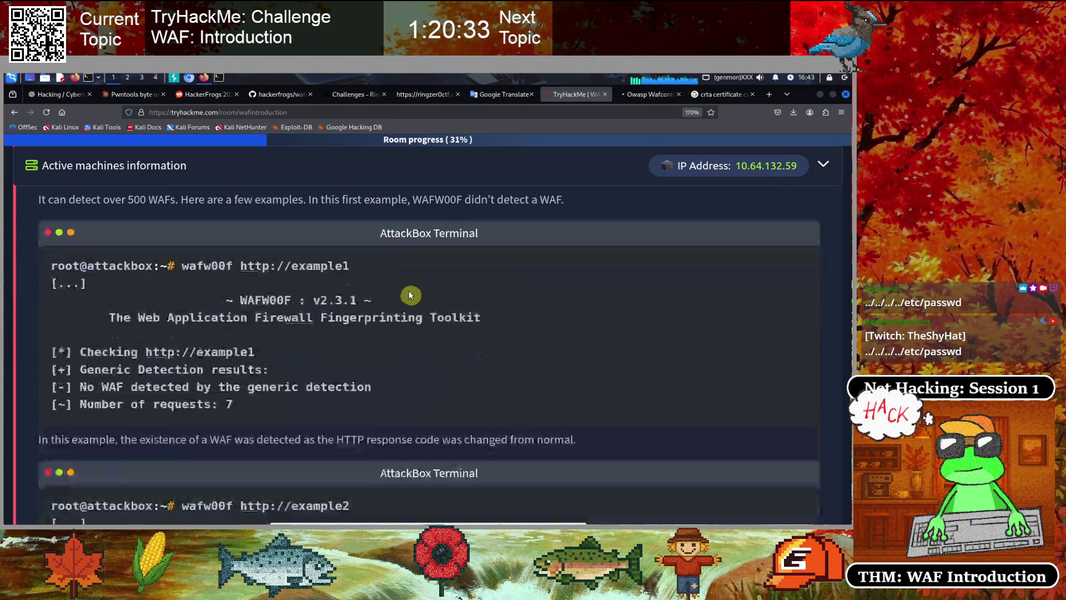
{"action": "left_click_drag", "start_coordinate": [180, 256], "coordinate": [235, 256]}
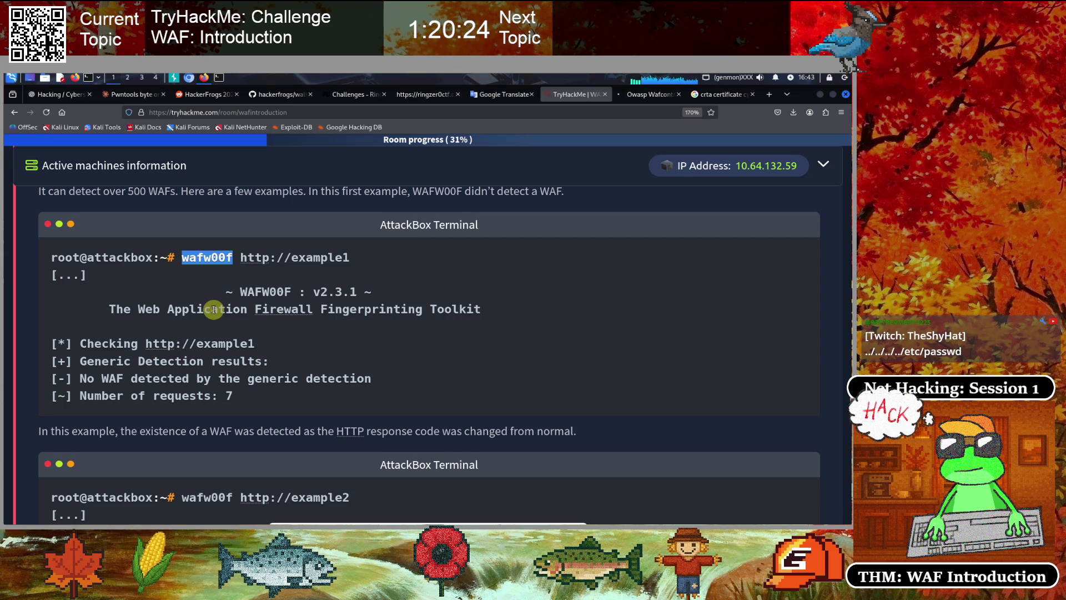
{"action": "left_click", "coordinate": [221, 336]}
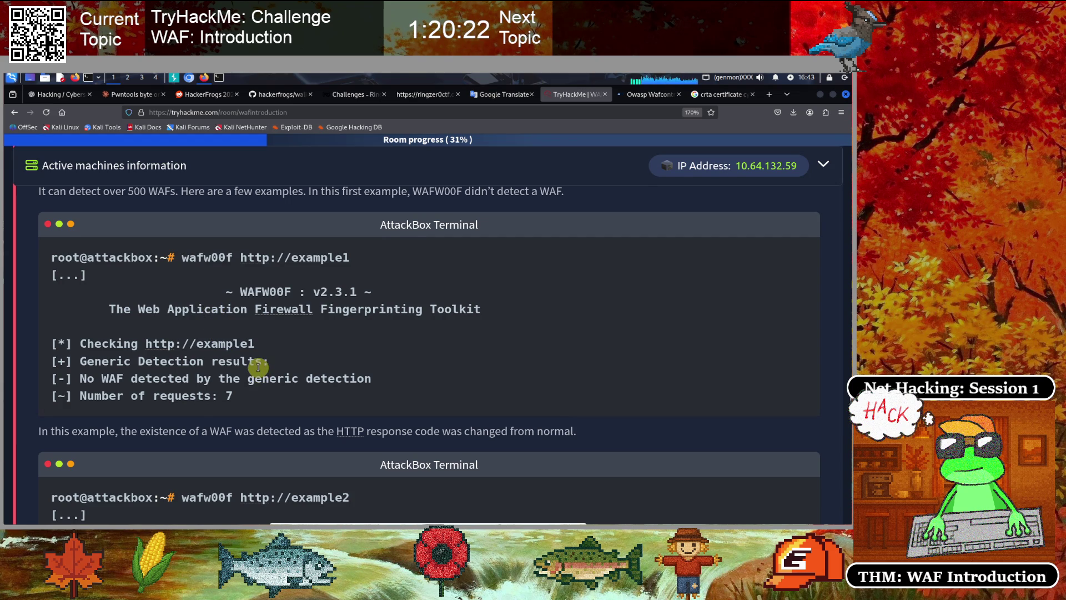
{"action": "scroll", "coordinate": [258, 367], "scroll_direction": "down", "scroll_amount": 1}
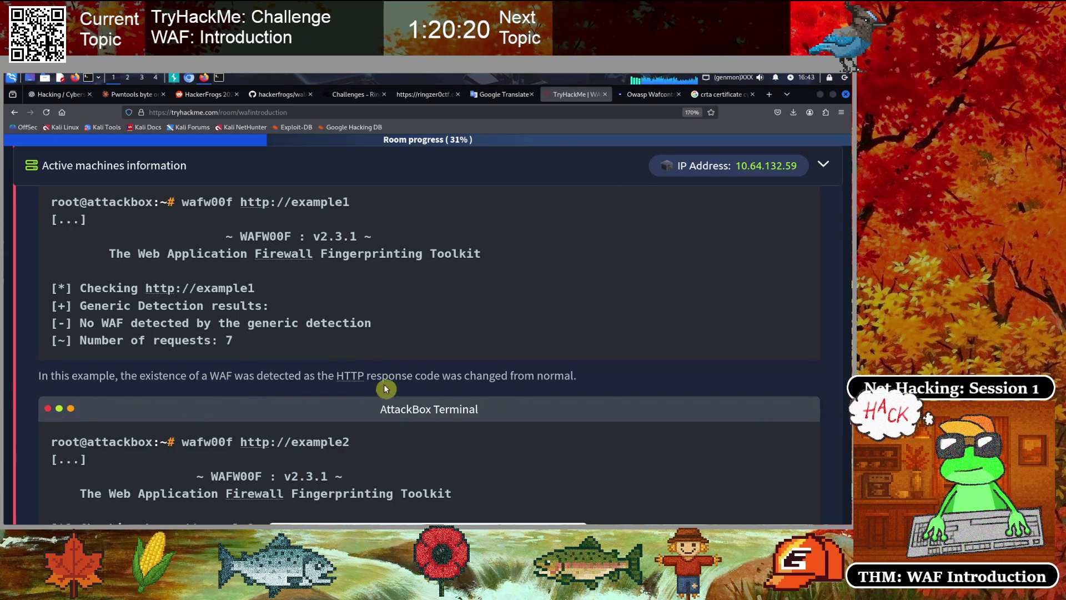
{"action": "scroll", "coordinate": [236, 375], "scroll_direction": "down", "scroll_amount": 2}
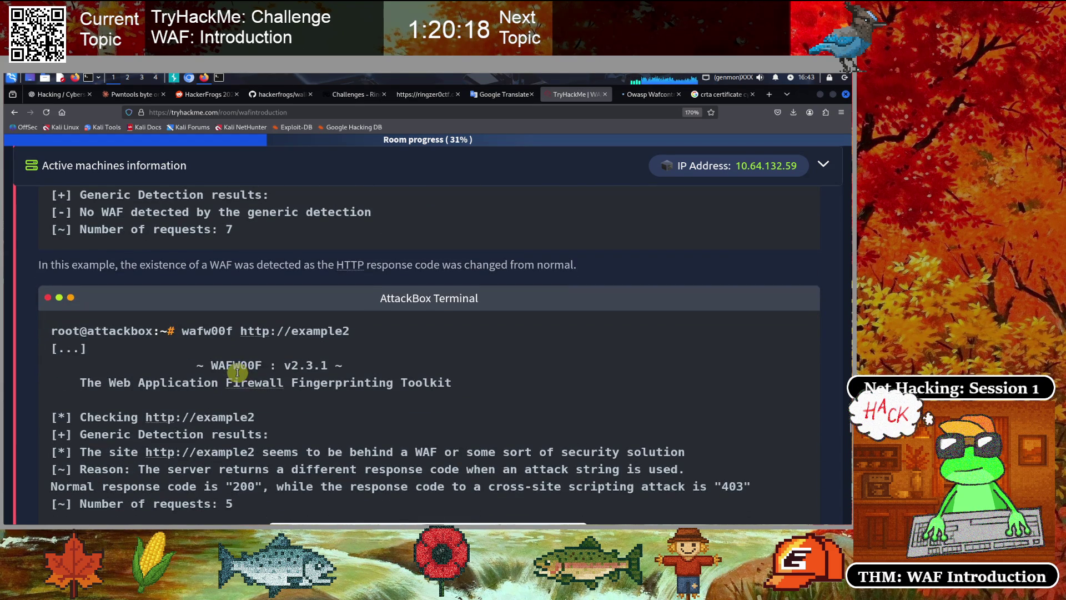
Highlight the example2 wafw00f output and its 'behind a WAF' result line
{"action": "scroll", "coordinate": [237, 372], "scroll_direction": "up", "scroll_amount": 4}
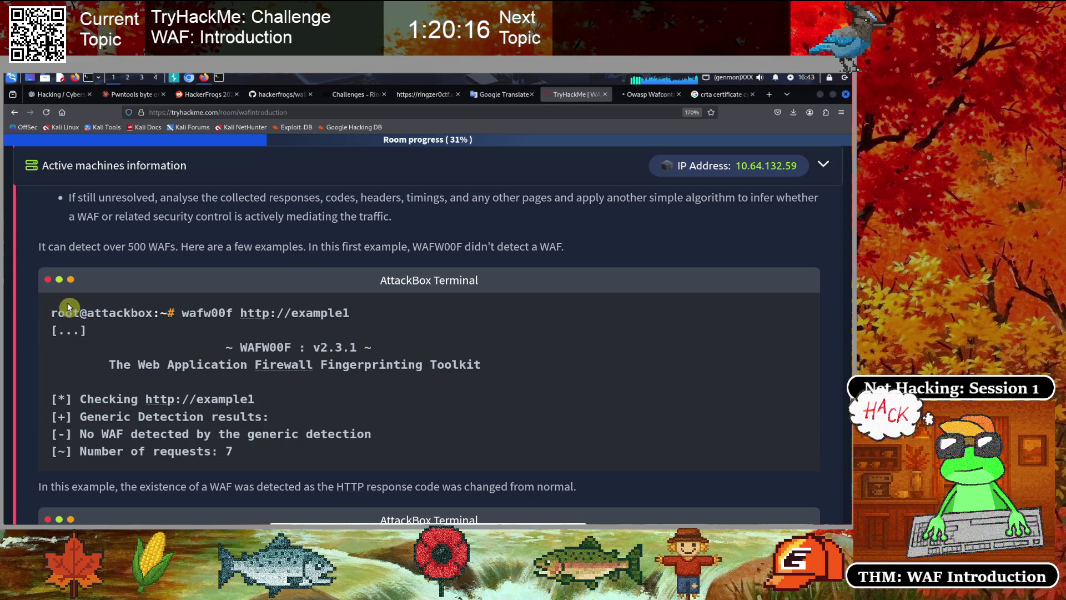
{"action": "mouse_move", "coordinate": [77, 315]}
{"action": "left_mouse_down"}
{"action": "mouse_move", "coordinate": [352, 447]}
{"action": "mouse_move", "coordinate": [324, 405]}
{"action": "left_mouse_up"}
{"action": "scroll", "coordinate": [324, 395], "scroll_direction": "down", "scroll_amount": 3}
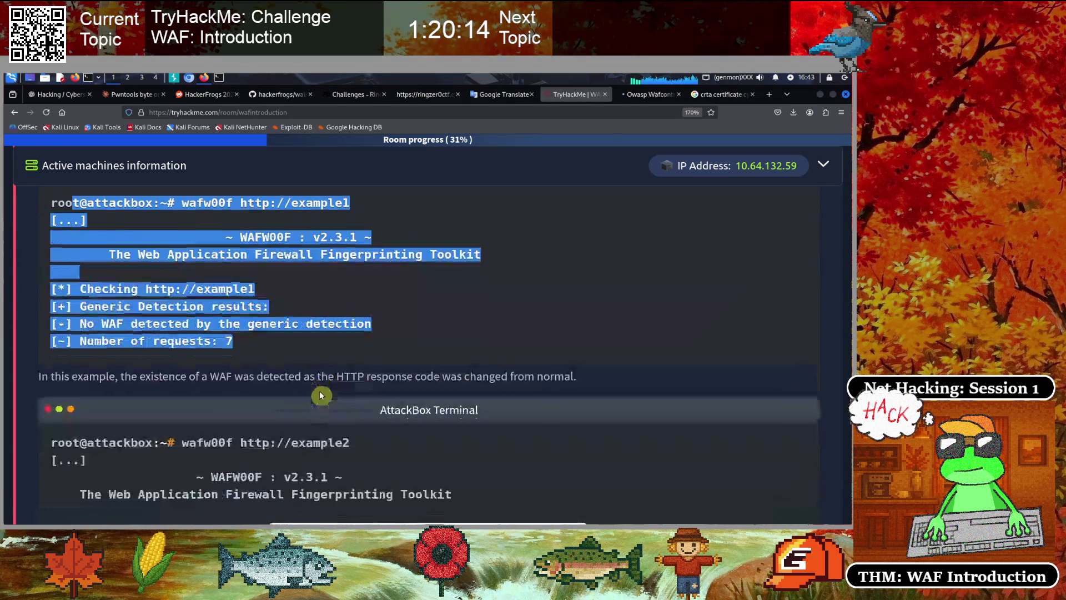
{"action": "scroll", "coordinate": [320, 396], "scroll_direction": "down", "scroll_amount": 2}
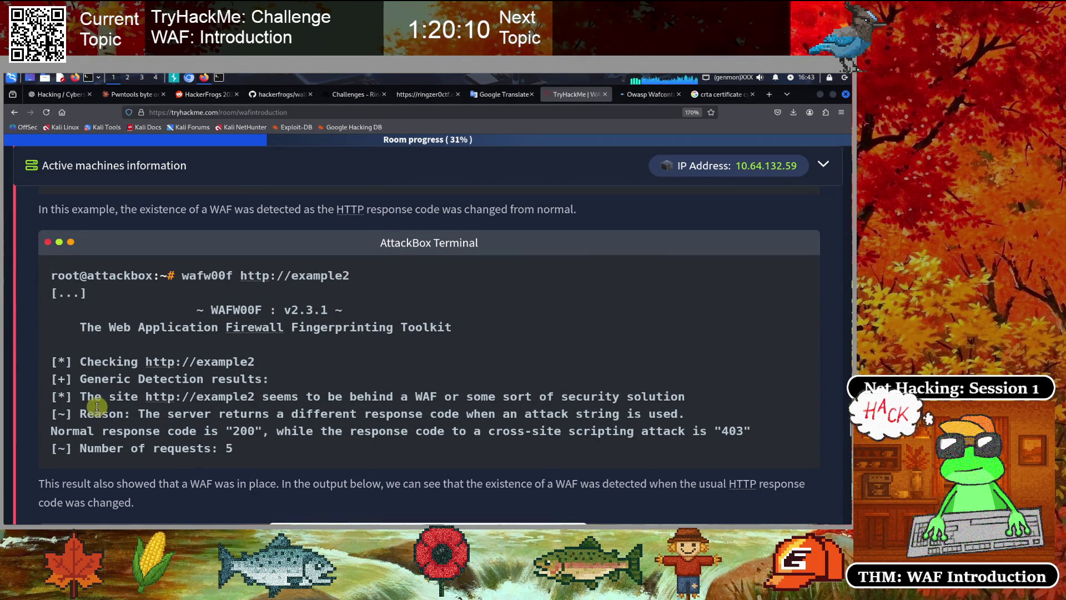
{"action": "mouse_move", "coordinate": [93, 397]}
{"action": "left_mouse_down"}
{"action": "mouse_move", "coordinate": [281, 409]}
{"action": "mouse_move", "coordinate": [685, 395]}
{"action": "left_mouse_up"}
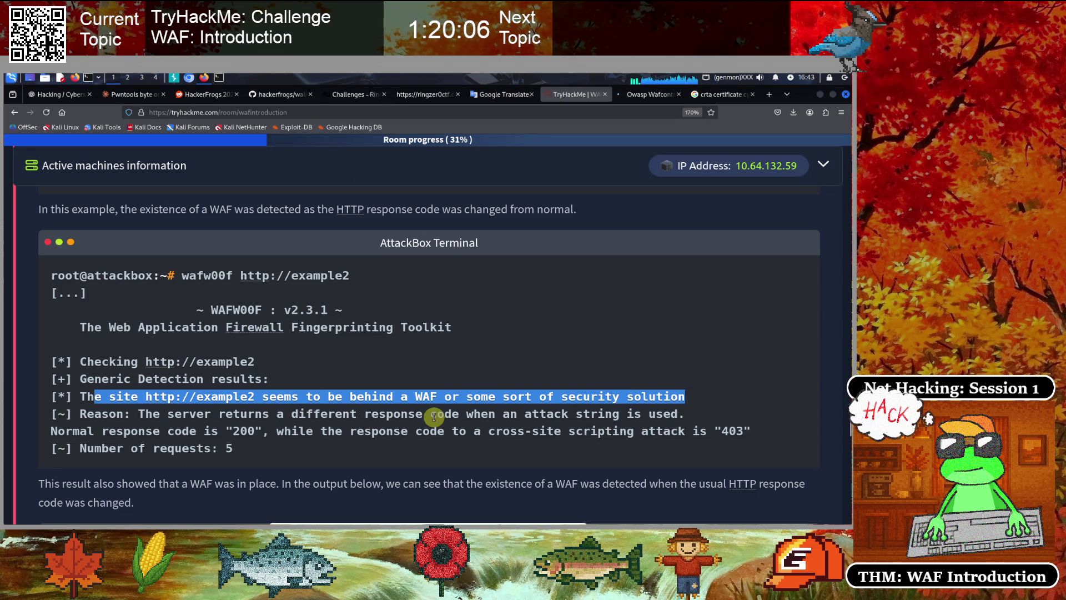
{"action": "left_click", "coordinate": [234, 433]}
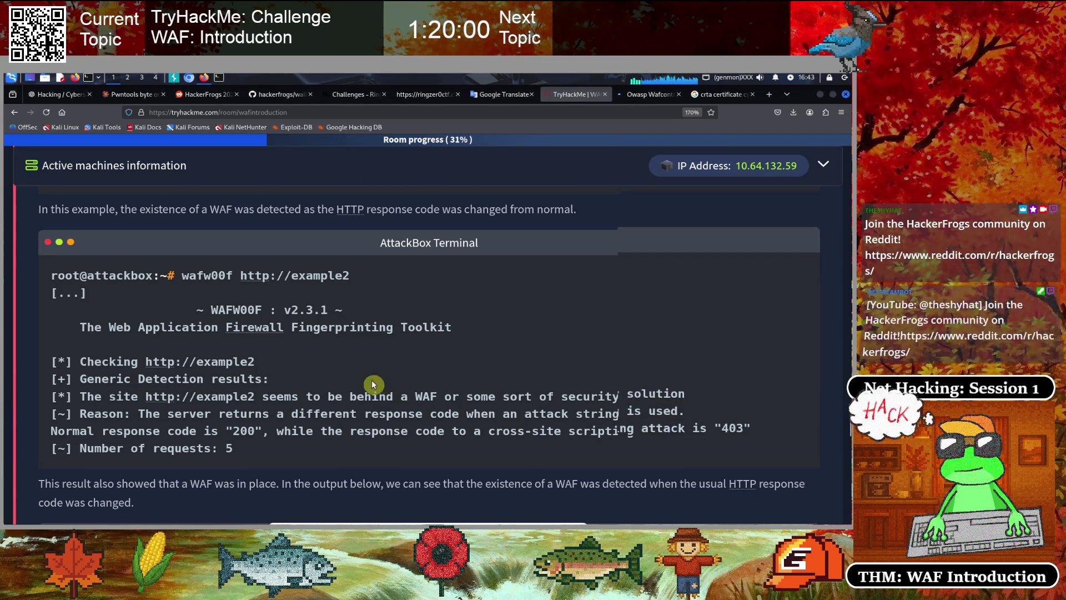
Highlight the reason and request-count lines, then open a new Firefox tab
{"action": "scroll", "coordinate": [371, 380], "scroll_direction": "down", "scroll_amount": 2}
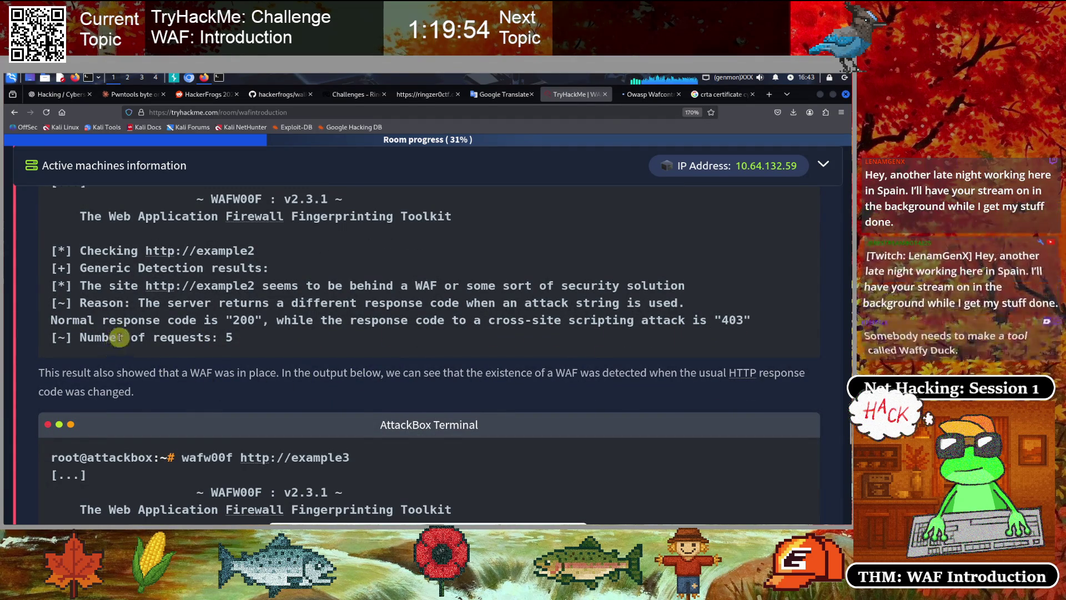
{"action": "scroll", "coordinate": [113, 353], "scroll_direction": "up", "scroll_amount": 2}
{"action": "mouse_move", "coordinate": [246, 456]}
{"action": "left_mouse_down"}
{"action": "mouse_move", "coordinate": [160, 410]}
{"action": "mouse_move", "coordinate": [80, 418]}
{"action": "left_mouse_up"}
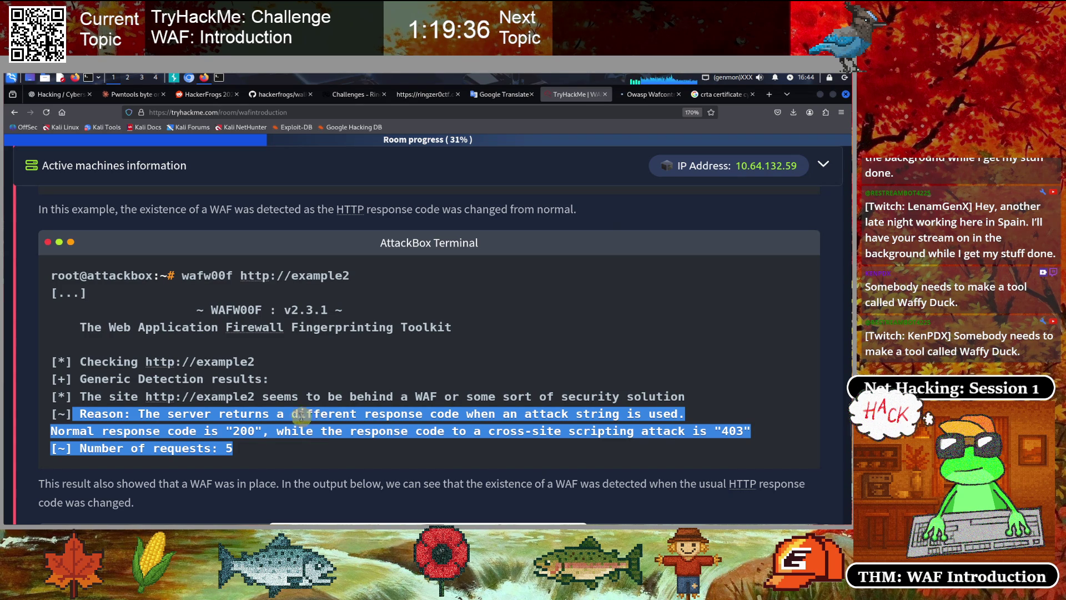
{"action": "left_click", "coordinate": [353, 385]}
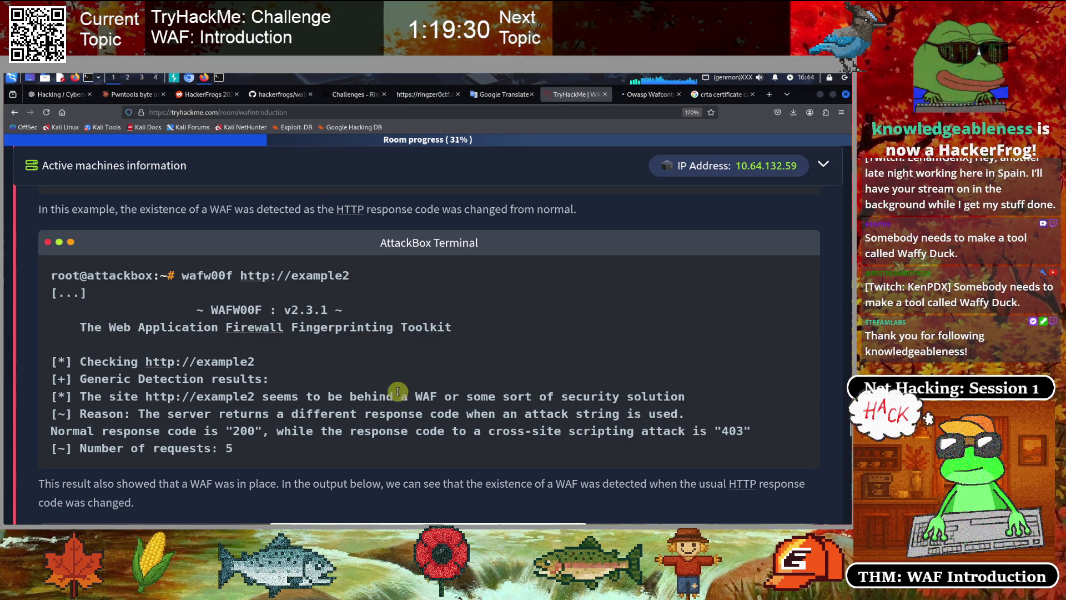
{"action": "key", "text": "ctrl+t"}
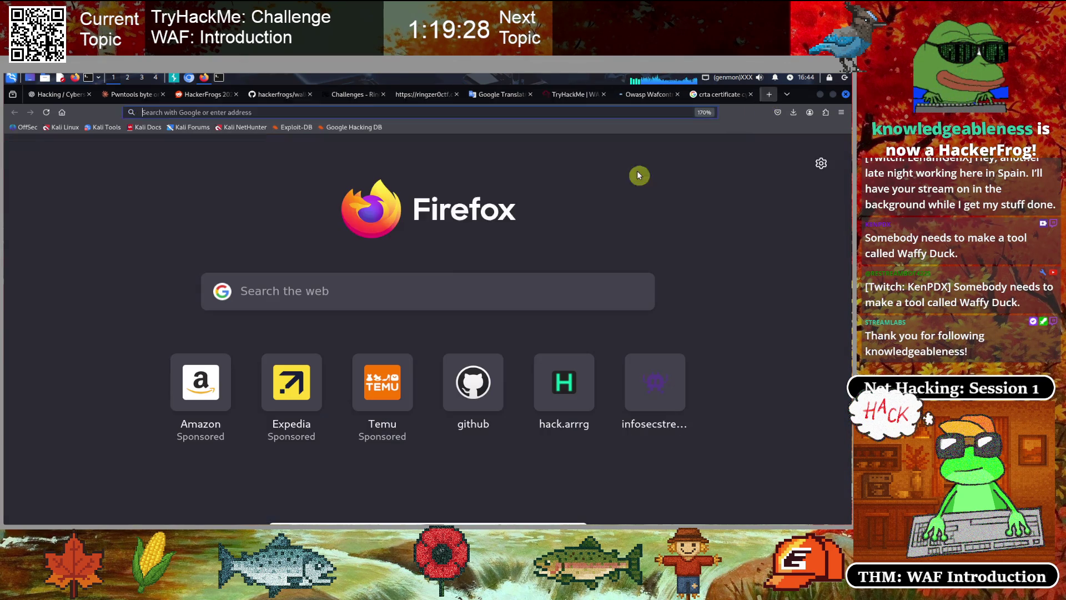
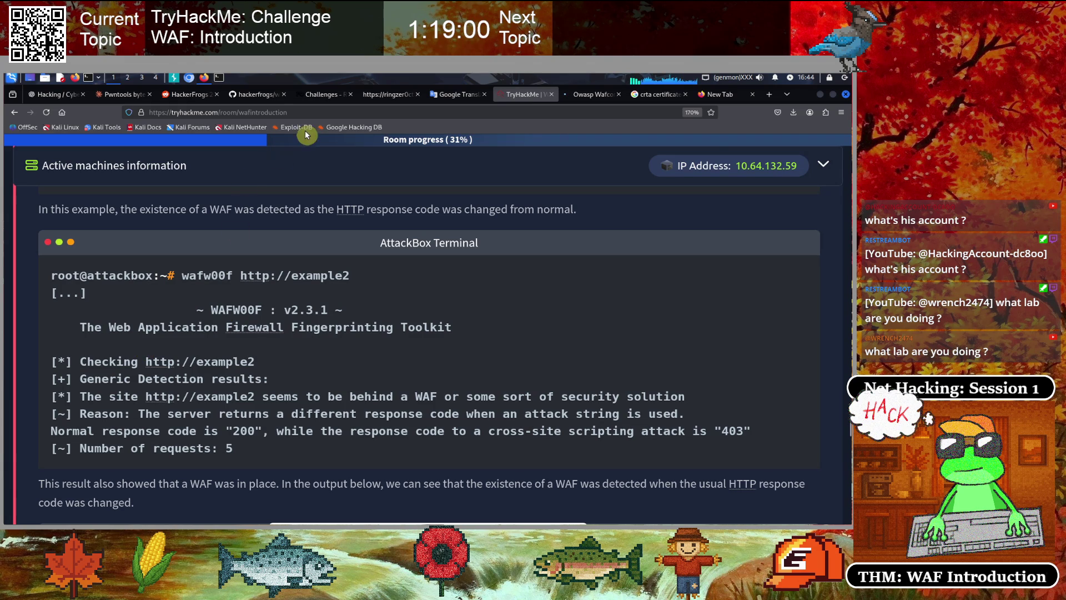
Scroll the WAF room down to the wafw00f example3 output
{"action": "left_click", "coordinate": [302, 112]}
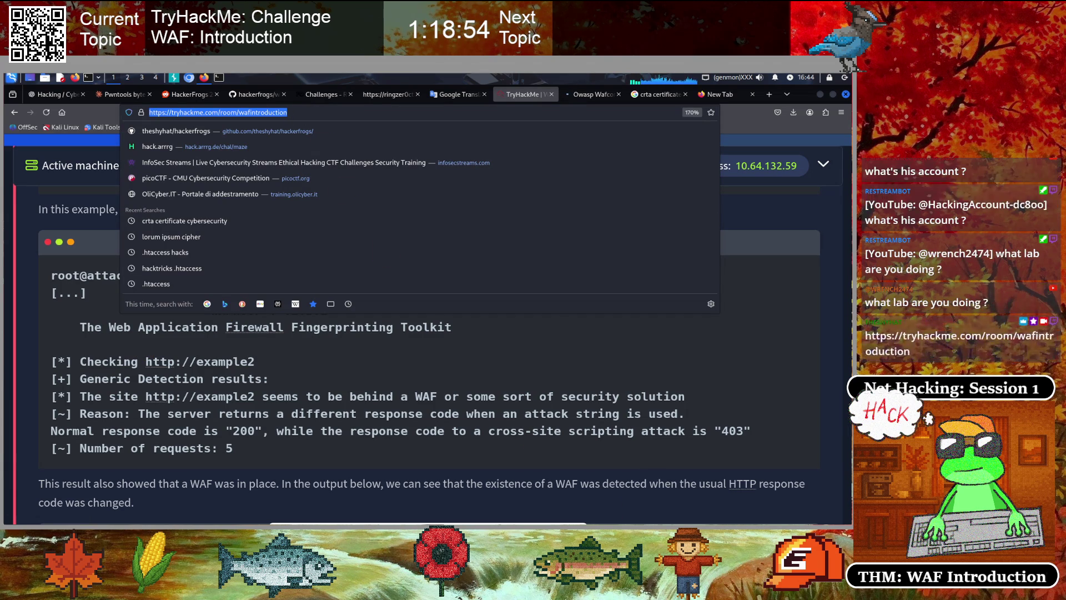
{"action": "left_click", "coordinate": [27, 322]}
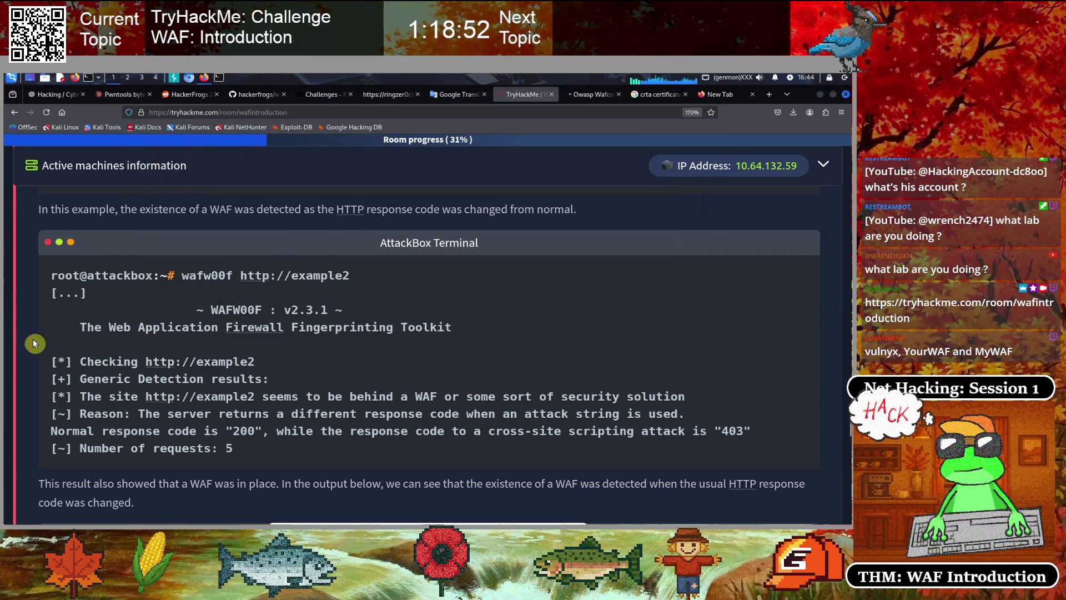
{"action": "scroll", "coordinate": [40, 288], "scroll_direction": "down", "scroll_amount": 1}
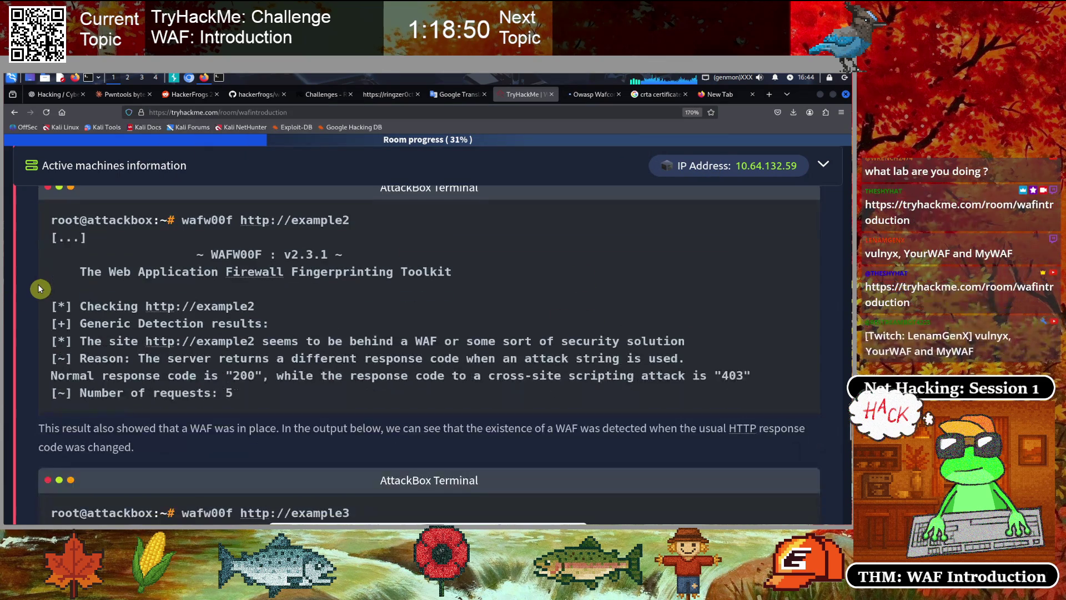
{"action": "scroll", "coordinate": [40, 288], "scroll_direction": "down", "scroll_amount": 3}
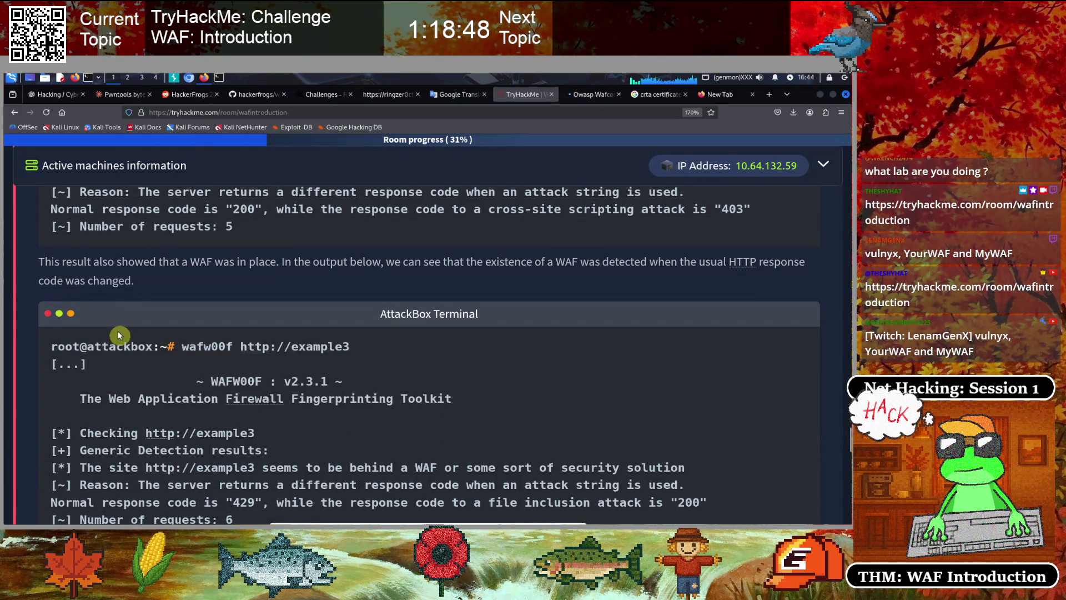
{"action": "scroll", "coordinate": [101, 255], "scroll_direction": "down", "scroll_amount": 1}
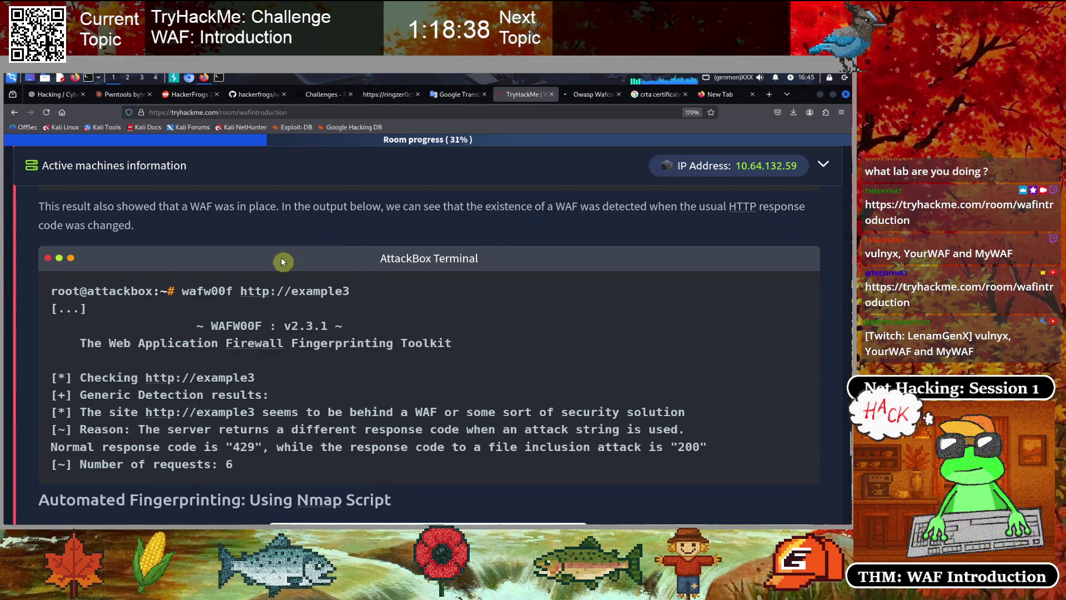
{"action": "scroll", "coordinate": [205, 250], "scroll_direction": "down", "scroll_amount": 1}
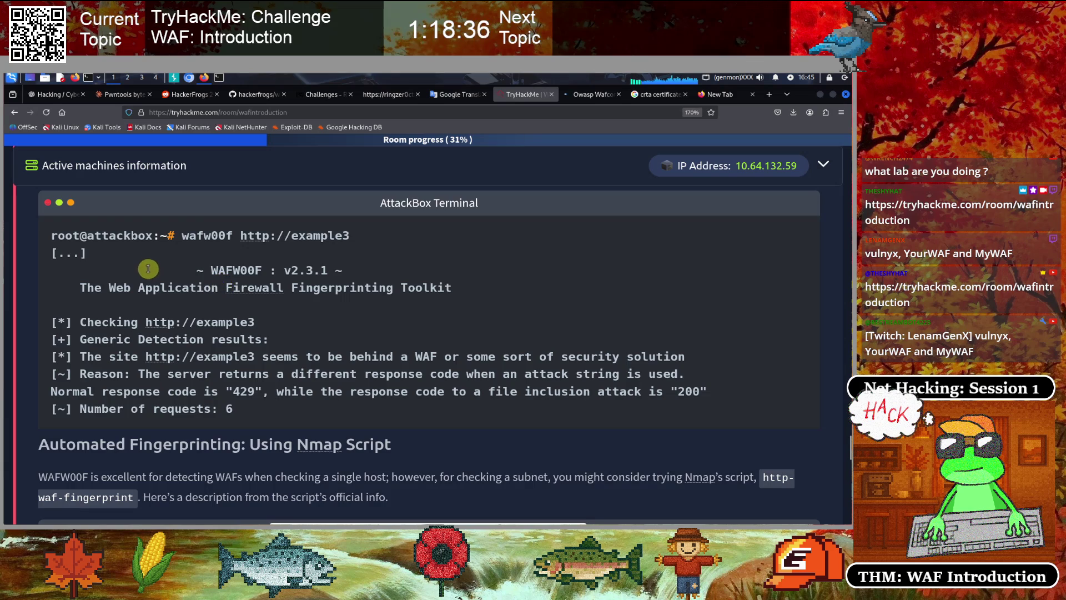
{"action": "scroll", "coordinate": [145, 255], "scroll_direction": "down", "scroll_amount": 1}
{"action": "scroll", "coordinate": [144, 257], "scroll_direction": "up", "scroll_amount": 1}
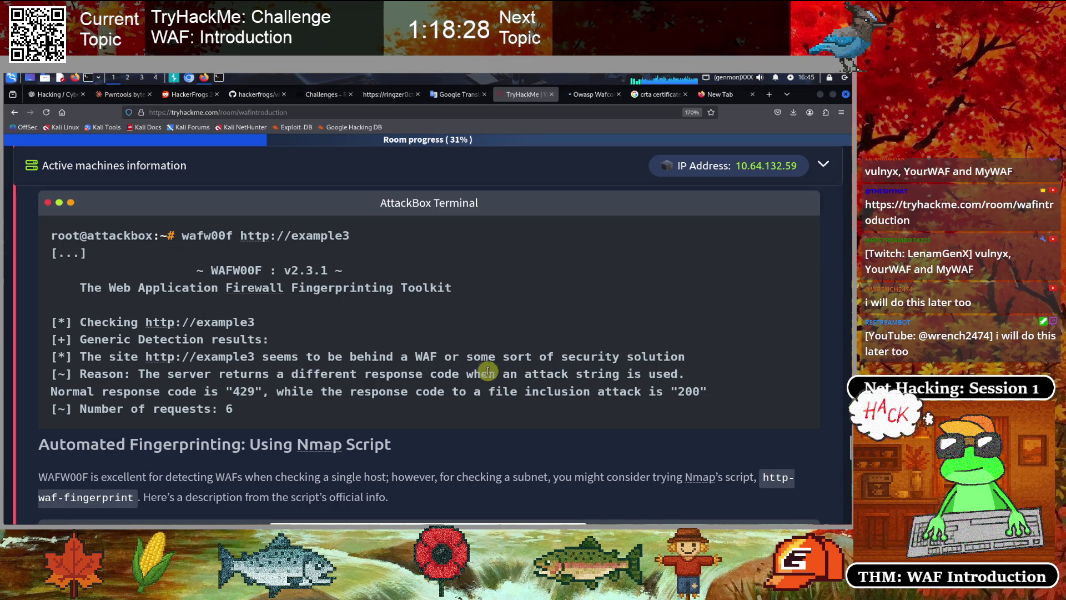
{"action": "scroll", "coordinate": [489, 354], "scroll_direction": "down", "scroll_amount": 1}
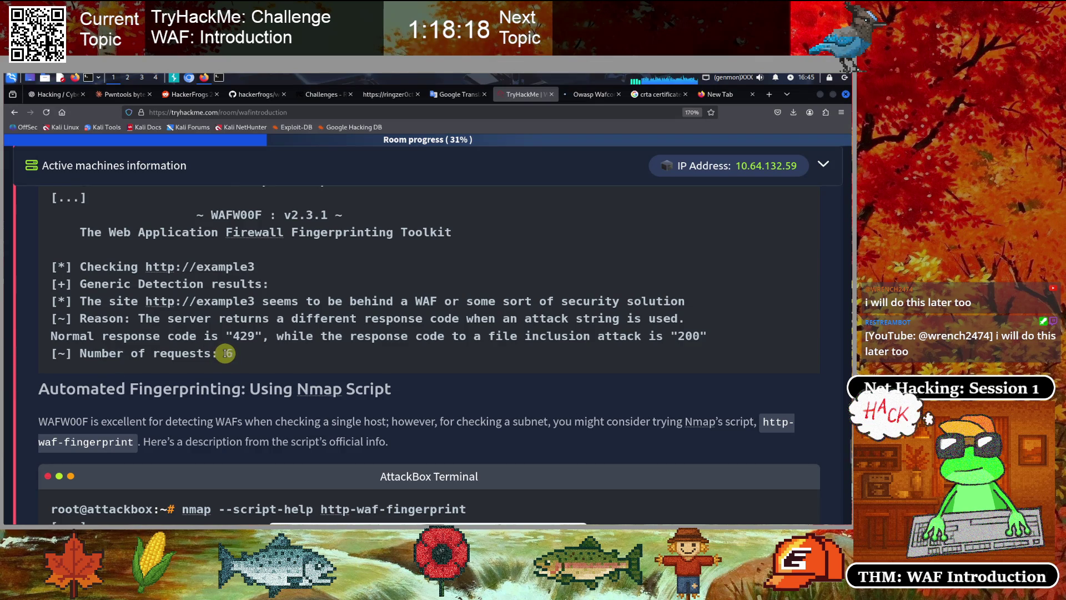
Highlight the normal response code 429 and the file-inclusion response code 200
{"action": "left_click_drag", "start_coordinate": [234, 335], "coordinate": [255, 336]}
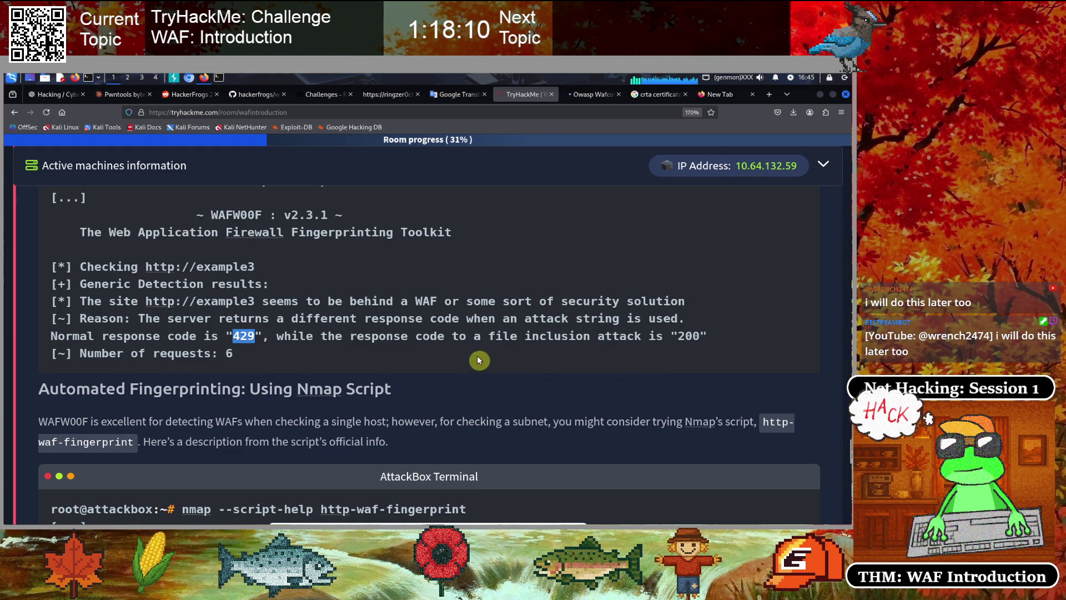
{"action": "double_click", "coordinate": [689, 336]}
{"action": "left_click", "coordinate": [269, 357]}
{"action": "left_click_drag", "start_coordinate": [256, 334], "coordinate": [262, 336]}
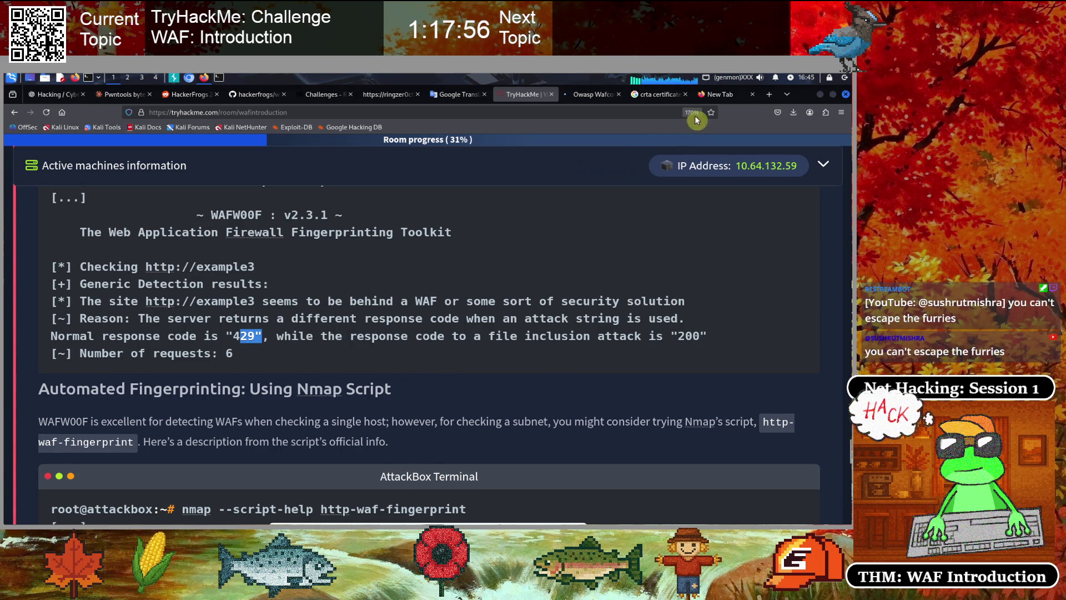
{"action": "left_click", "coordinate": [718, 95]}
Load the VulNyx site in the new tab
{"action": "left_click", "coordinate": [293, 112]}
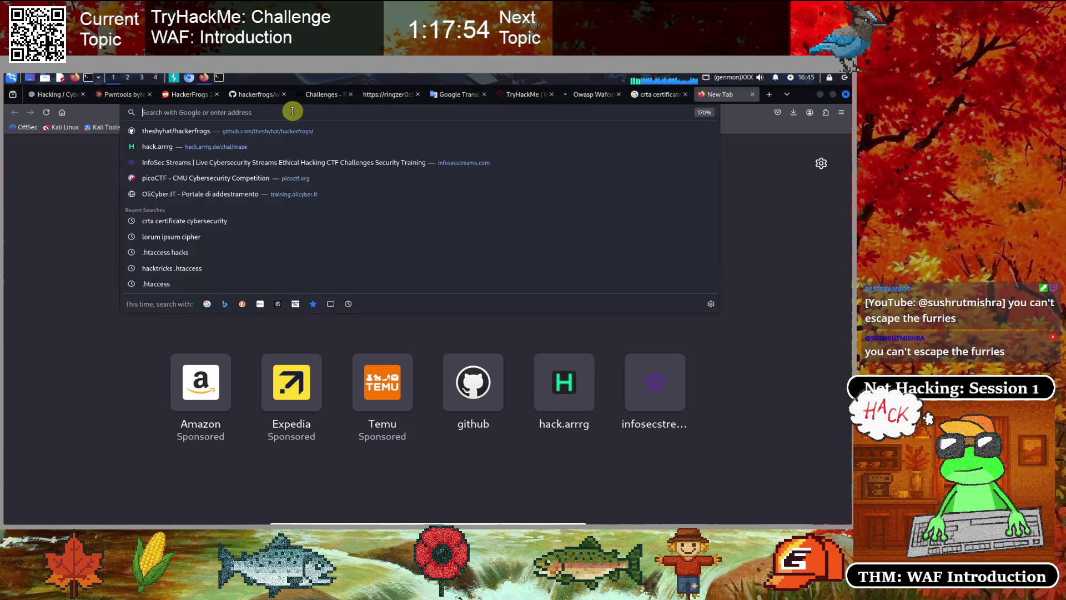
{"action": "type", "text": "vulnyx.com/"}
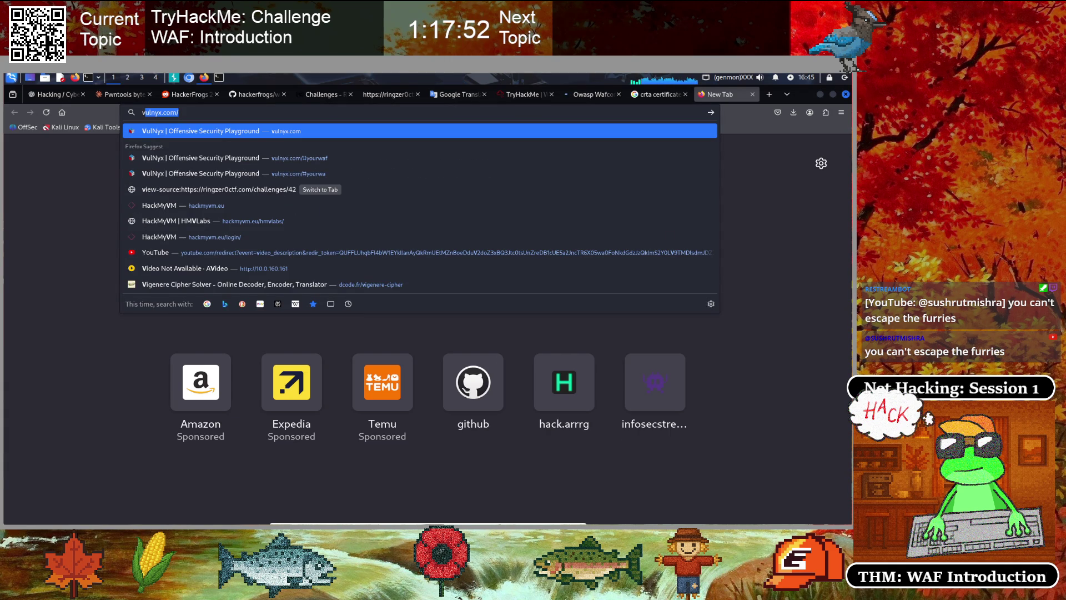
{"action": "key", "text": "Return"}
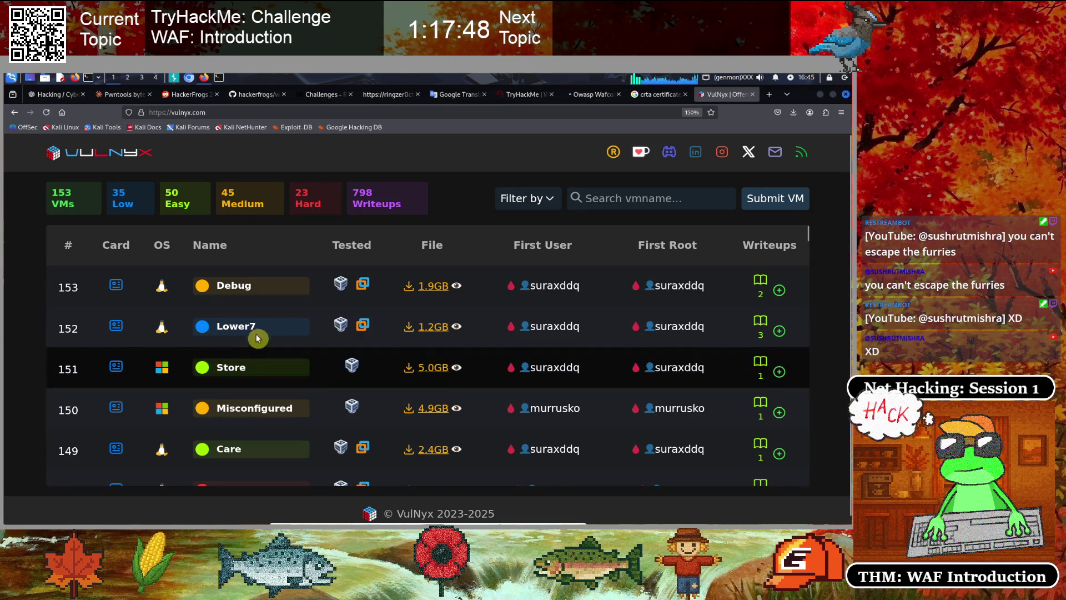
{"action": "scroll", "coordinate": [250, 355], "scroll_direction": "down", "scroll_amount": 2}
{"action": "scroll", "coordinate": [251, 355], "scroll_direction": "up", "scroll_amount": 2}
Search VulNyx machines for 'yourwaf' and view the YourWAF info card
{"action": "left_click", "coordinate": [613, 199]}
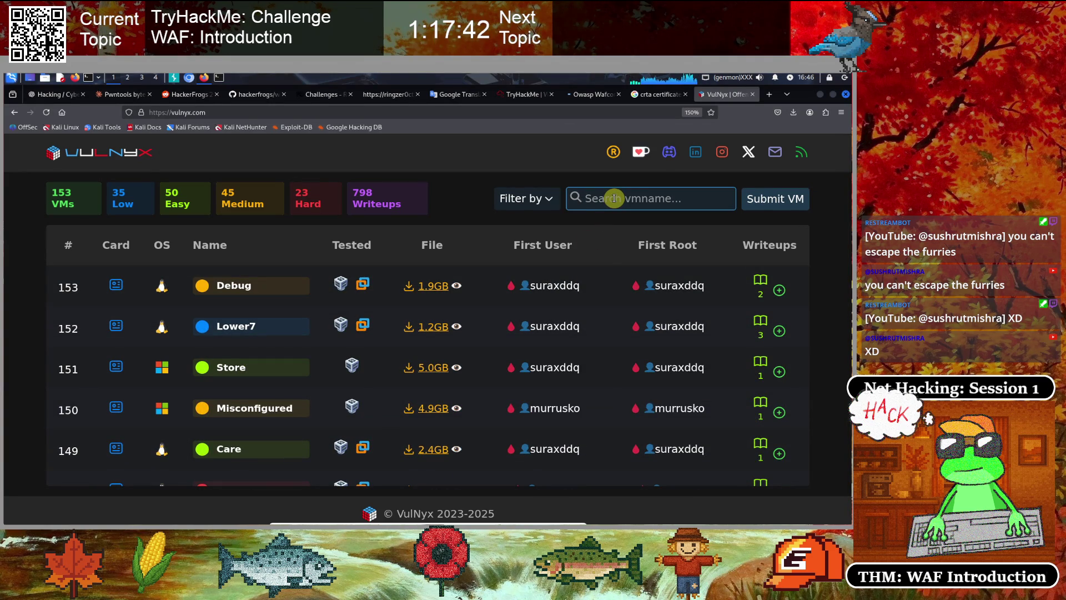
{"action": "type", "text": "your"}
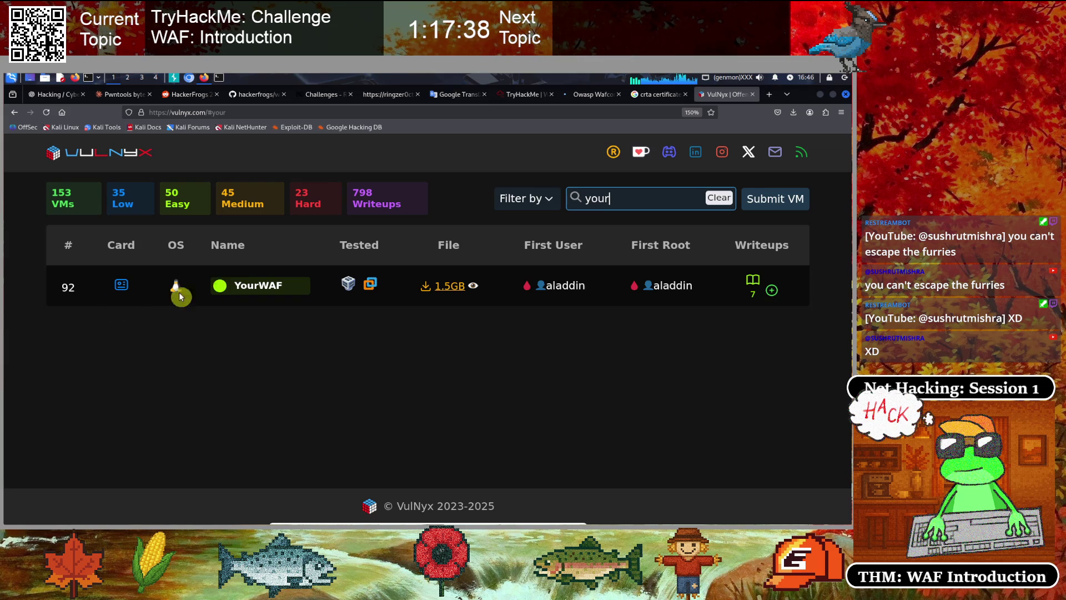
{"action": "left_click", "coordinate": [120, 286]}
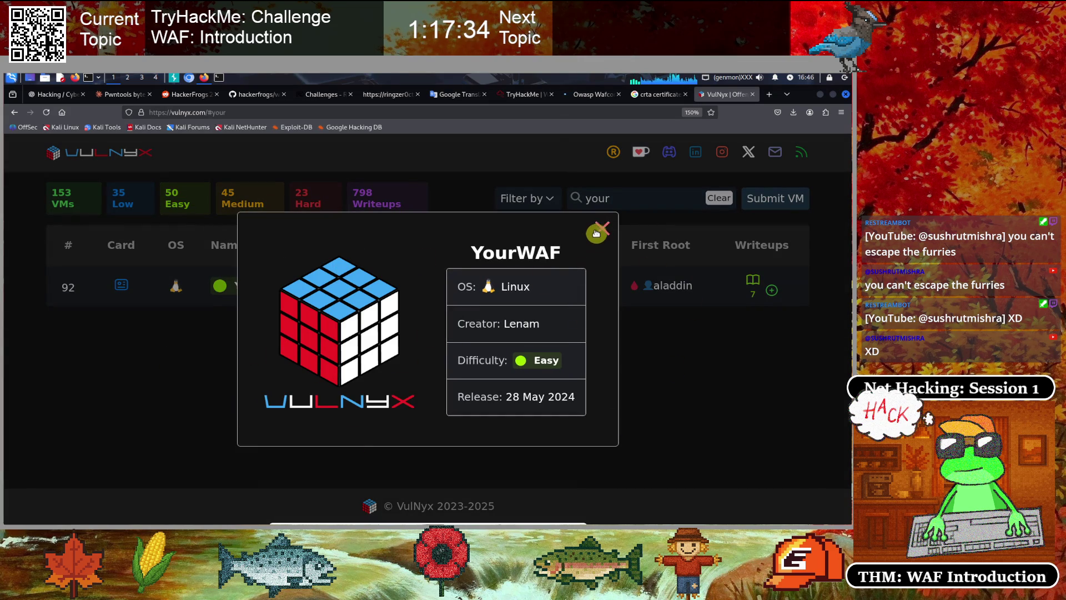
{"action": "left_click", "coordinate": [600, 228]}
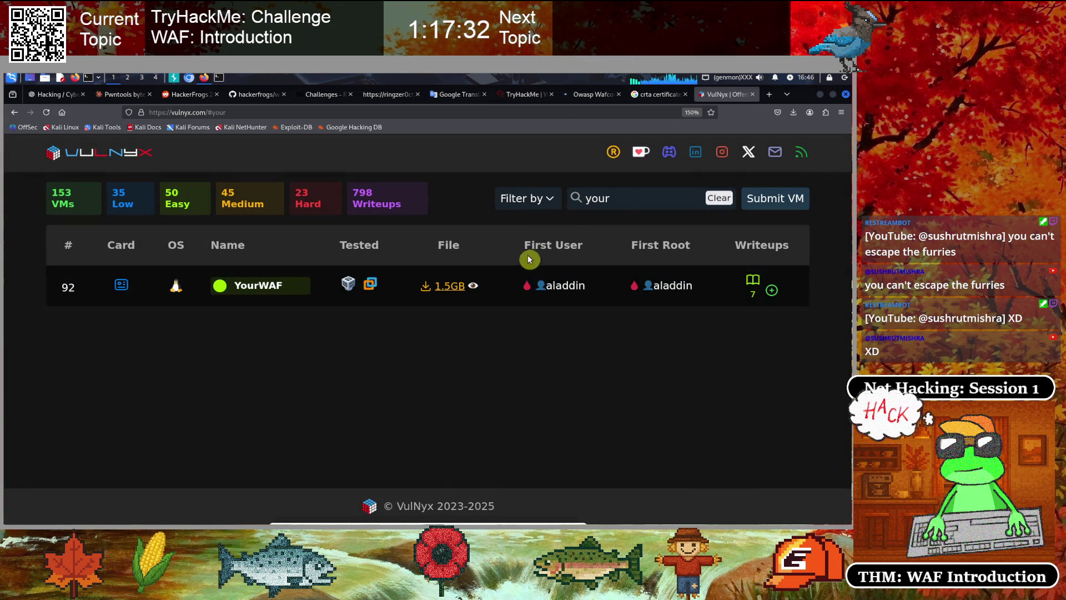
{"action": "left_click", "coordinate": [615, 199]}
{"action": "type", "text": "waf"}
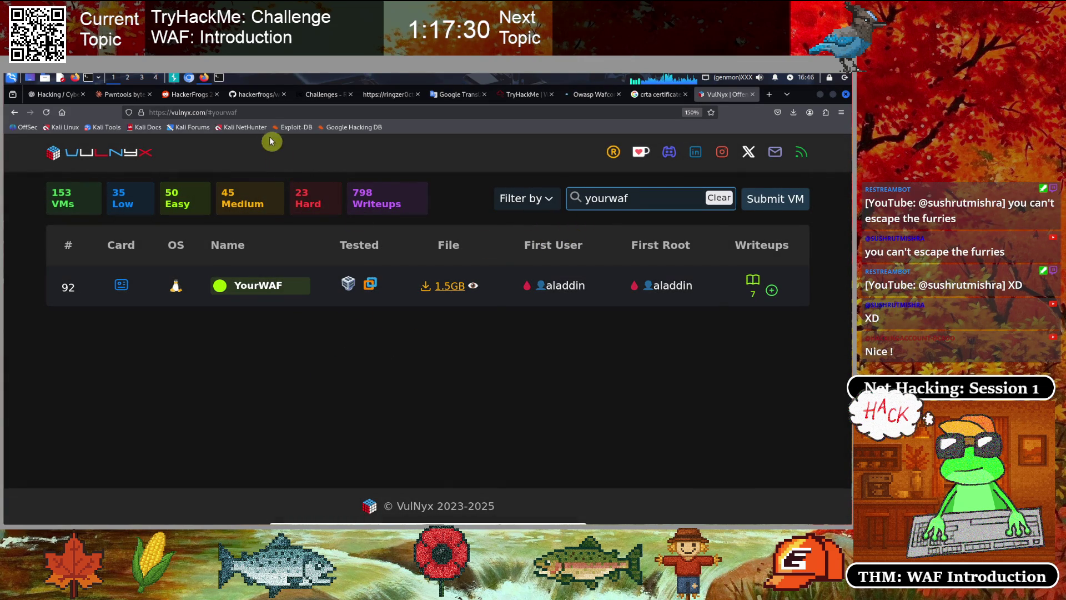
{"action": "left_click", "coordinate": [262, 112]}
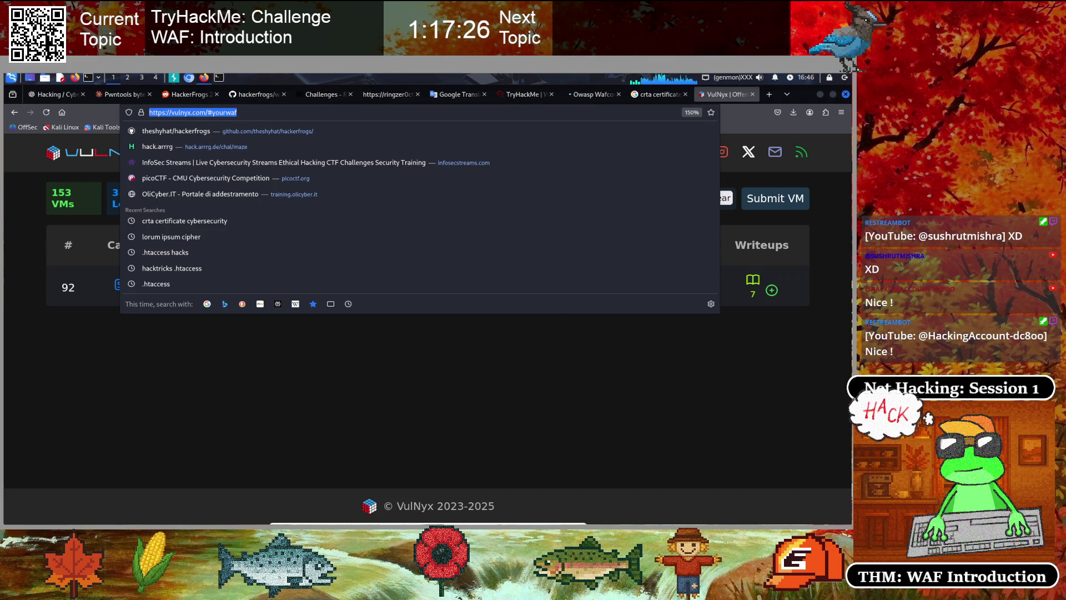
{"action": "left_click", "coordinate": [80, 375]}
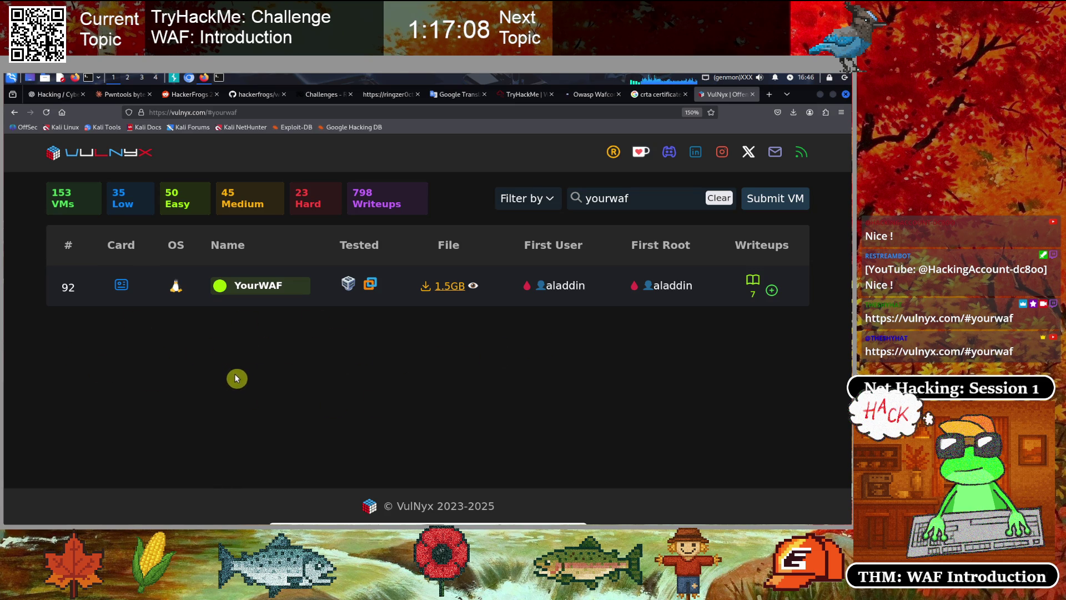
{"action": "left_click", "coordinate": [521, 95]}
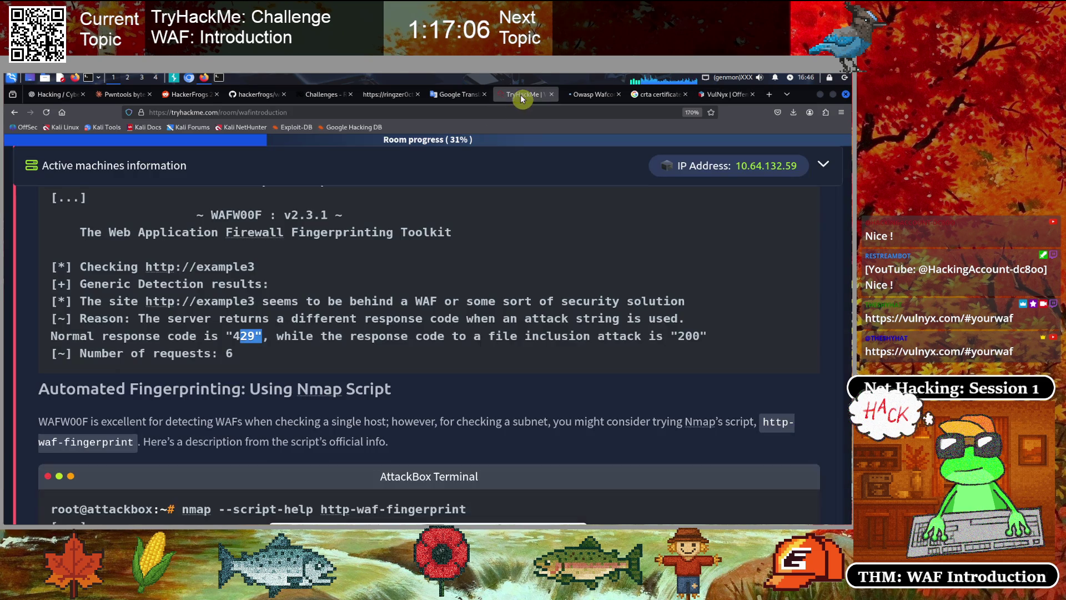
Scroll down and highlight the Nmap Script heading
{"action": "left_click", "coordinate": [16, 320]}
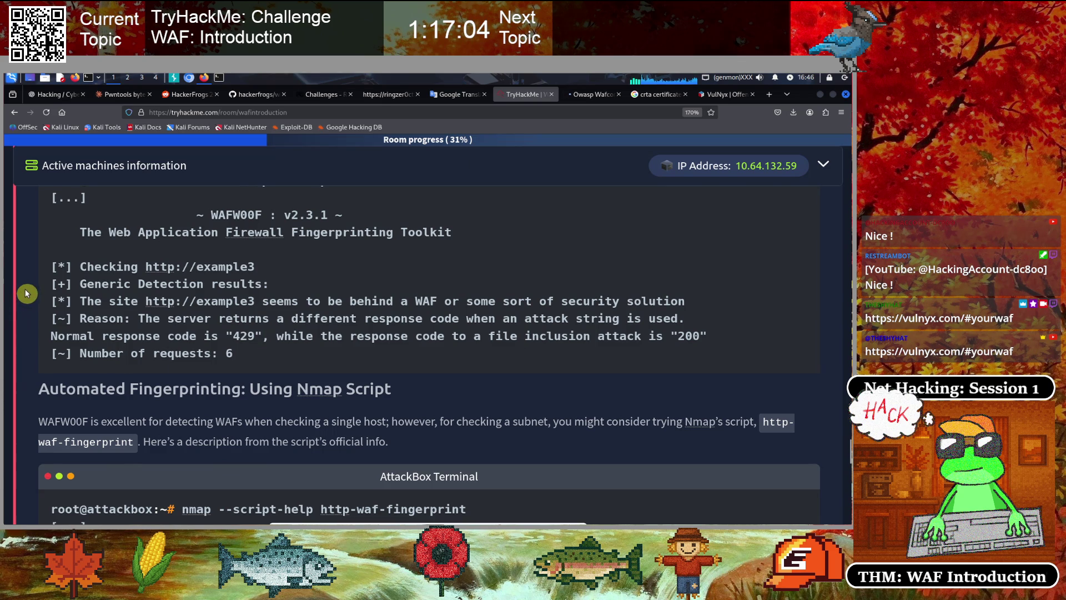
{"action": "scroll", "coordinate": [27, 292], "scroll_direction": "down", "scroll_amount": 3}
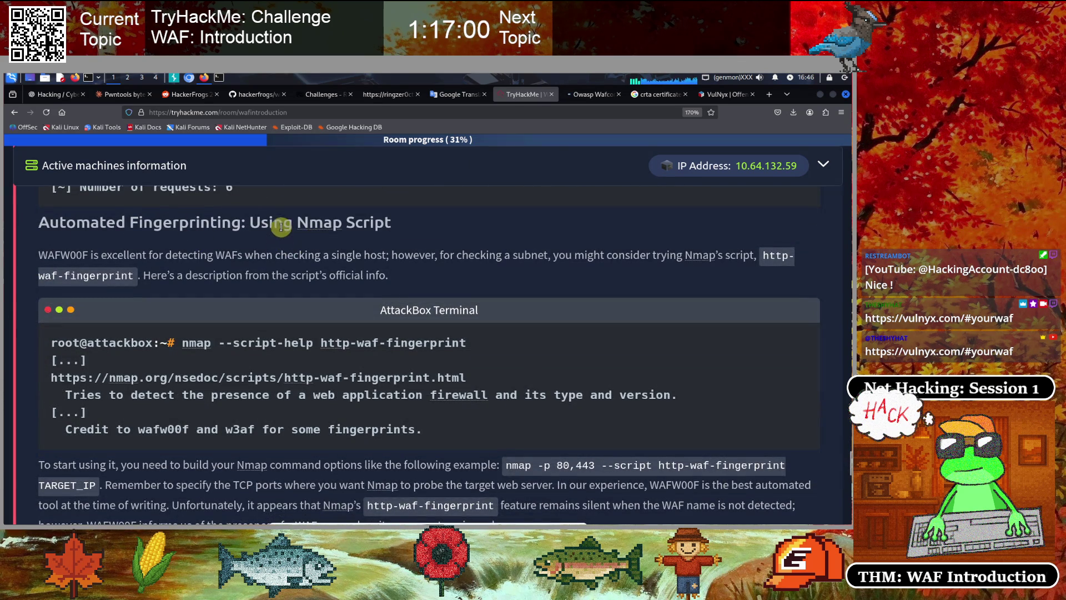
{"action": "left_click_drag", "start_coordinate": [269, 223], "coordinate": [392, 223]}
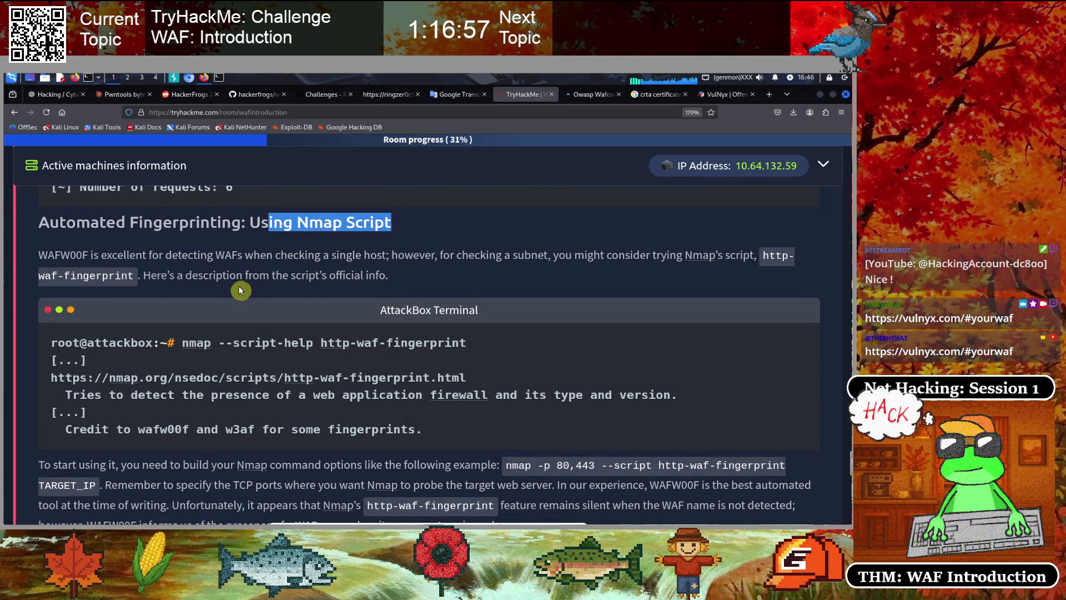
{"action": "left_click", "coordinate": [257, 281]}
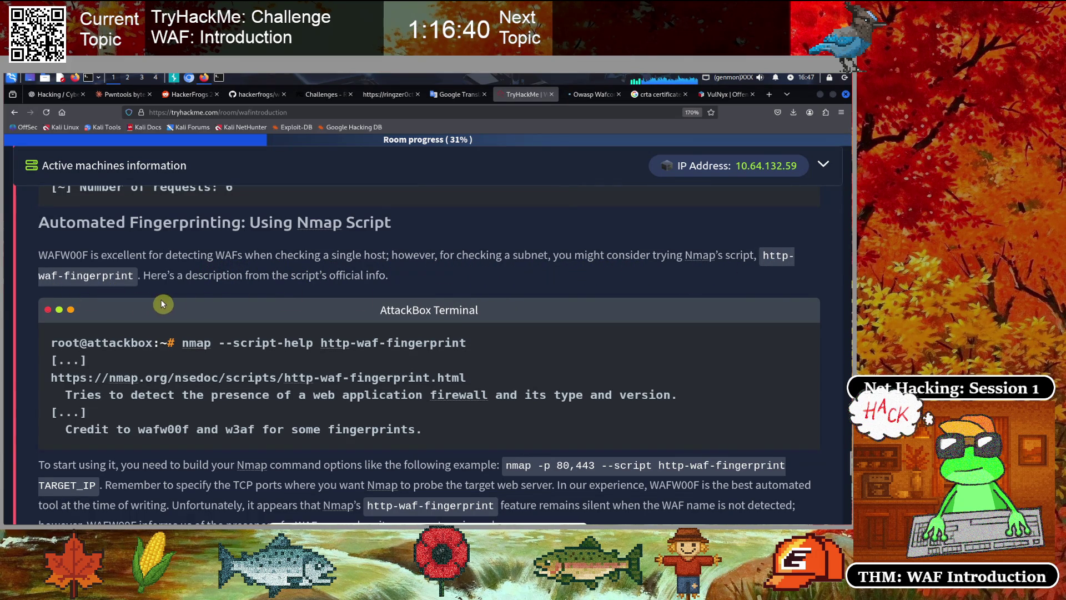
Read the http-waf-fingerprint example command and the note that WAFW00F is best
{"action": "scroll", "coordinate": [346, 299], "scroll_direction": "down", "scroll_amount": 2}
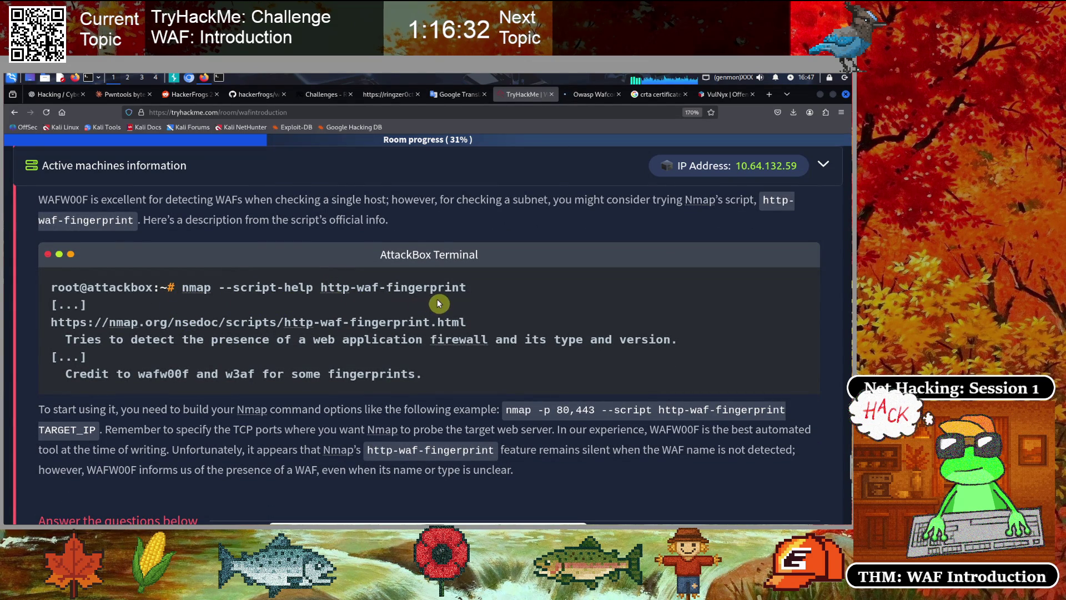
{"action": "scroll", "coordinate": [439, 303], "scroll_direction": "down", "scroll_amount": 1}
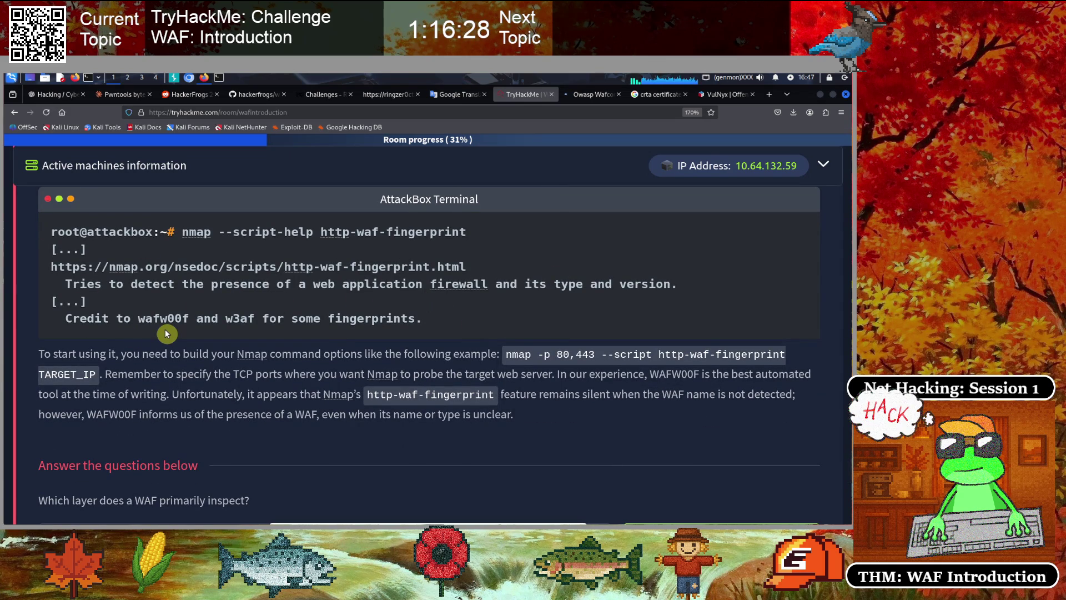
{"action": "scroll", "coordinate": [167, 333], "scroll_direction": "down", "scroll_amount": 2}
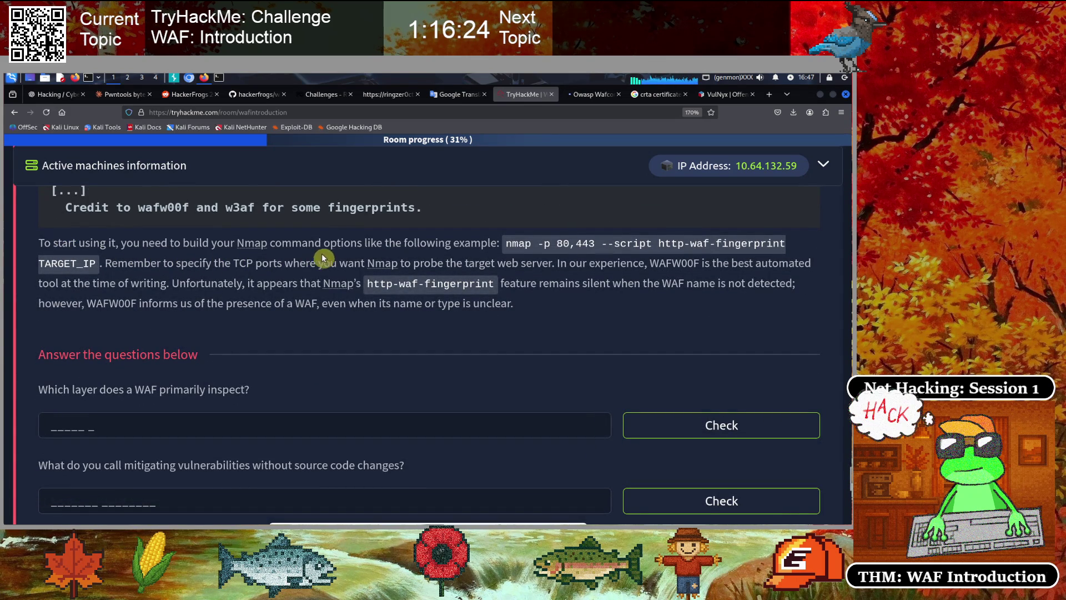
{"action": "mouse_move", "coordinate": [505, 243]}
{"action": "left_mouse_down"}
{"action": "mouse_move", "coordinate": [785, 240]}
{"action": "mouse_move", "coordinate": [74, 262]}
{"action": "mouse_move", "coordinate": [98, 265]}
{"action": "left_mouse_up"}
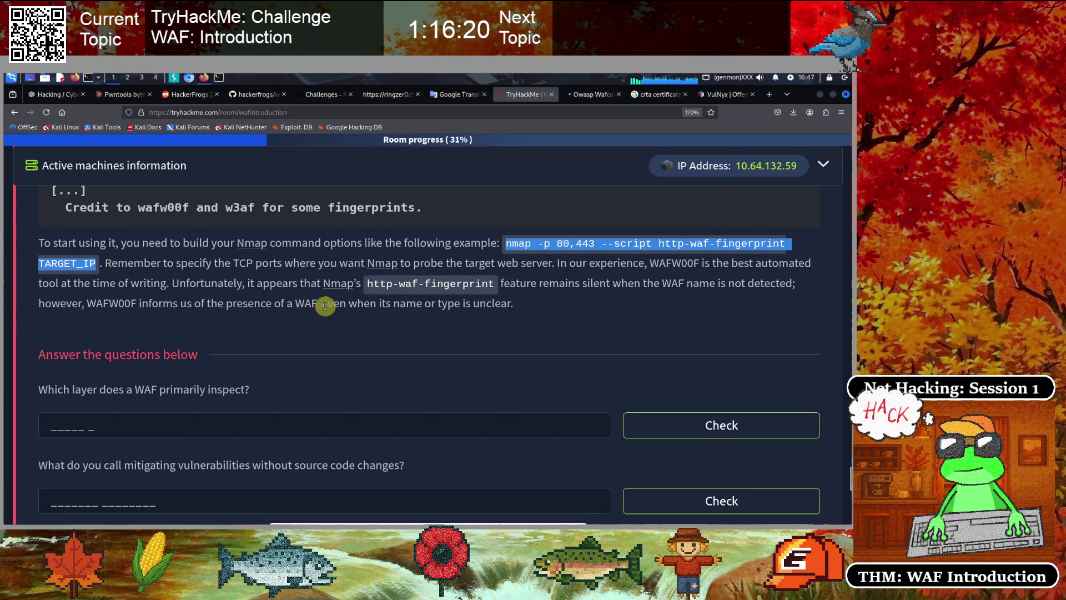
{"action": "left_click", "coordinate": [149, 286]}
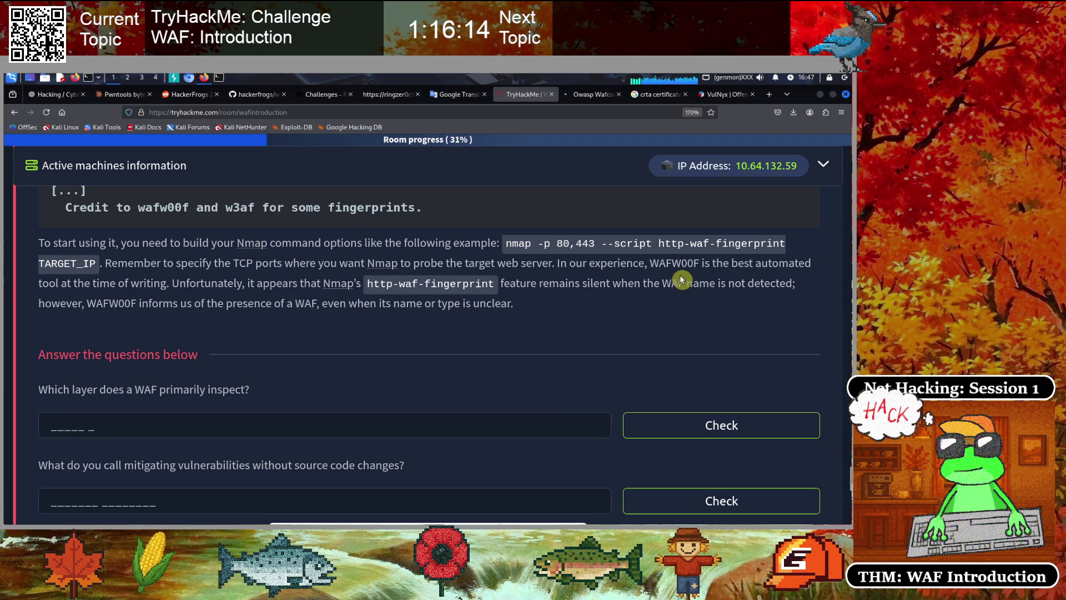
{"action": "mouse_move", "coordinate": [649, 262]}
{"action": "left_mouse_down"}
{"action": "mouse_move", "coordinate": [789, 265]}
{"action": "mouse_move", "coordinate": [135, 288]}
{"action": "mouse_move", "coordinate": [160, 286]}
{"action": "left_mouse_up"}
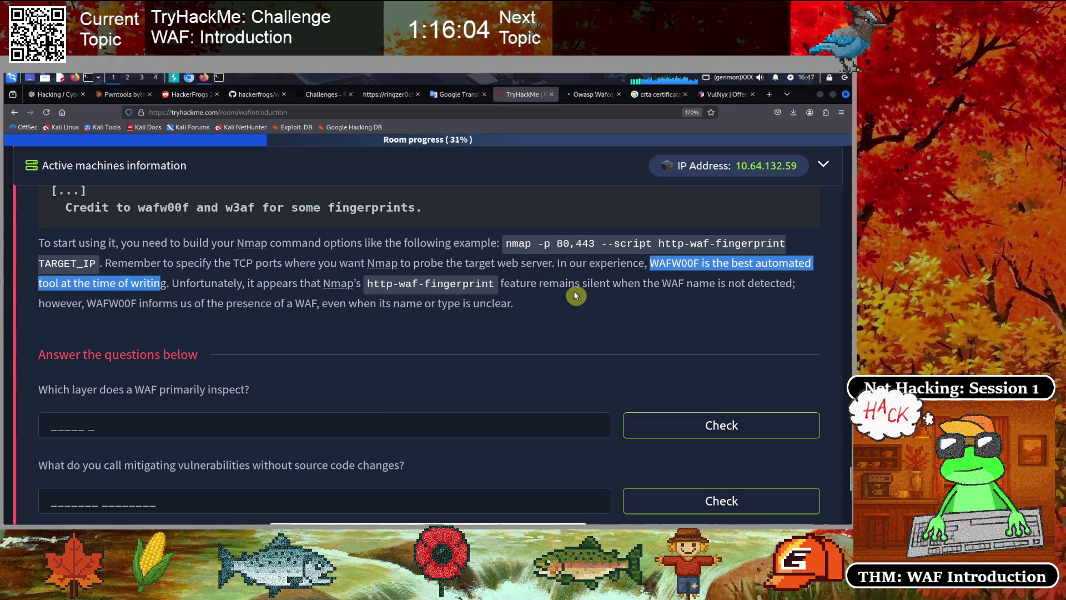
{"action": "left_click", "coordinate": [652, 265]}
{"action": "double_click", "coordinate": [652, 265]}
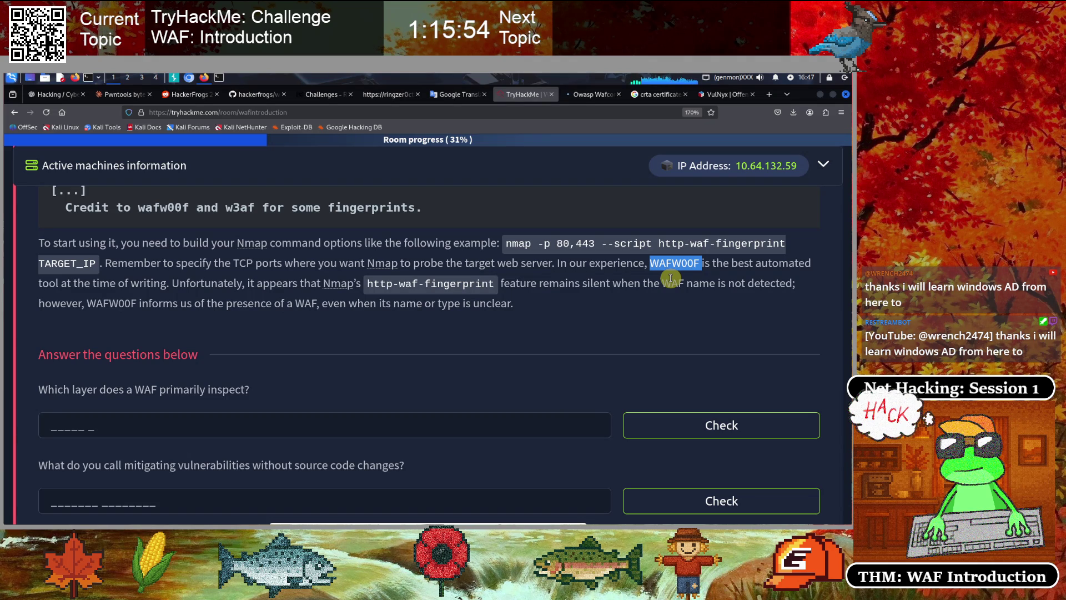
{"action": "left_click", "coordinate": [365, 264]}
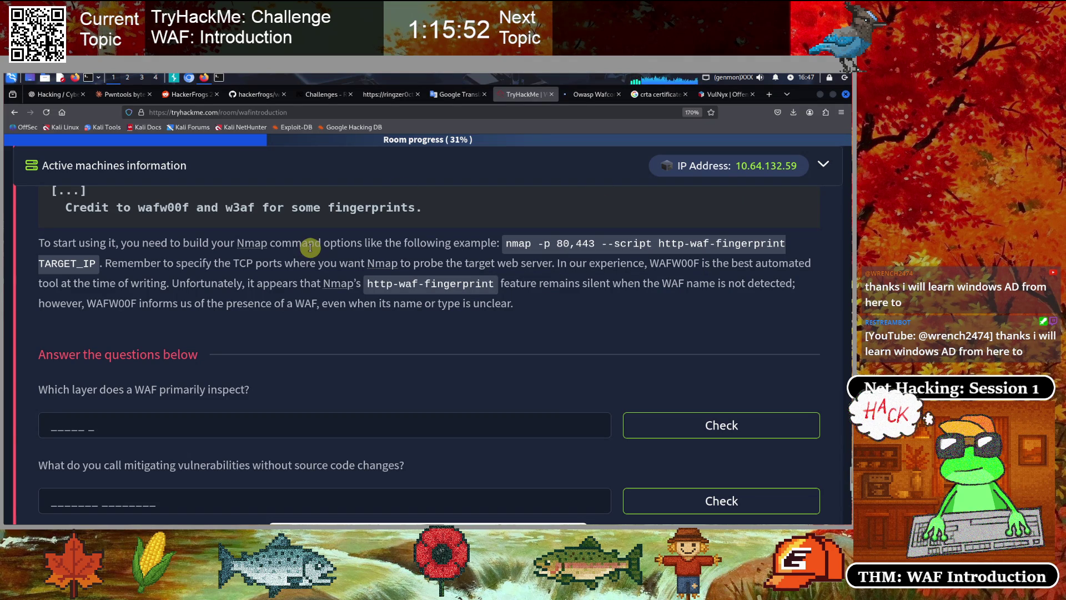
{"action": "left_click", "coordinate": [769, 94]}
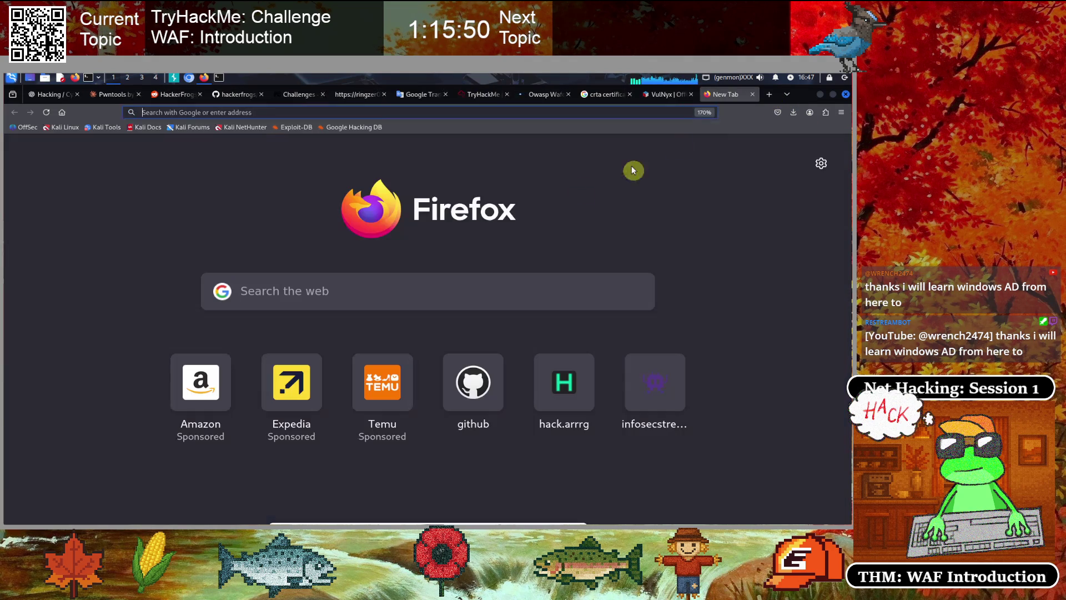
Open the suggested YouTube channel and browse its Playlists page
{"action": "type", "text": "you"}
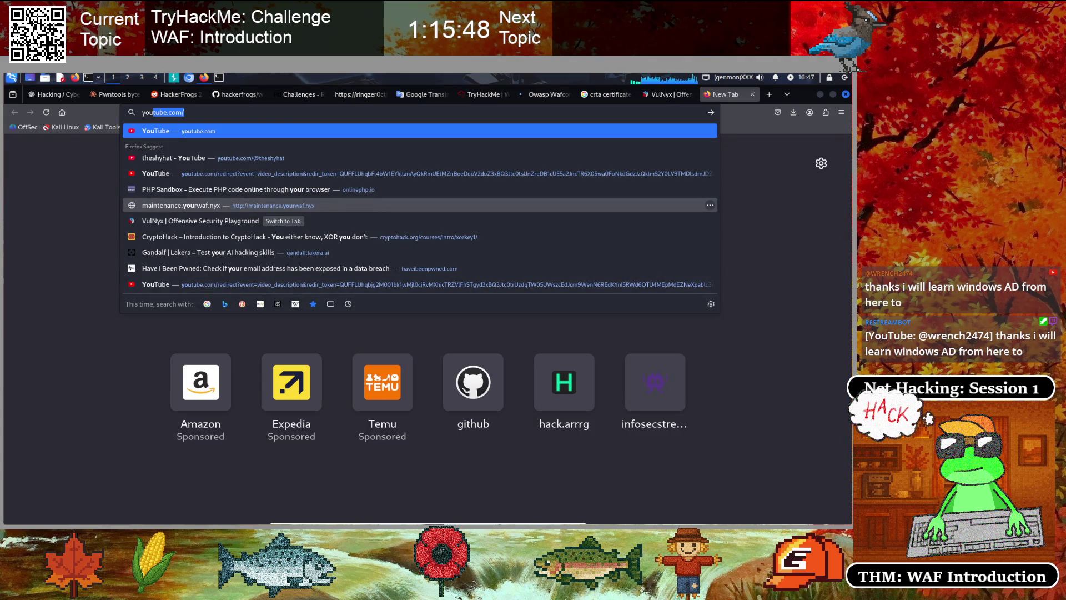
{"action": "key", "text": "Down"}
{"action": "key", "text": "Return"}
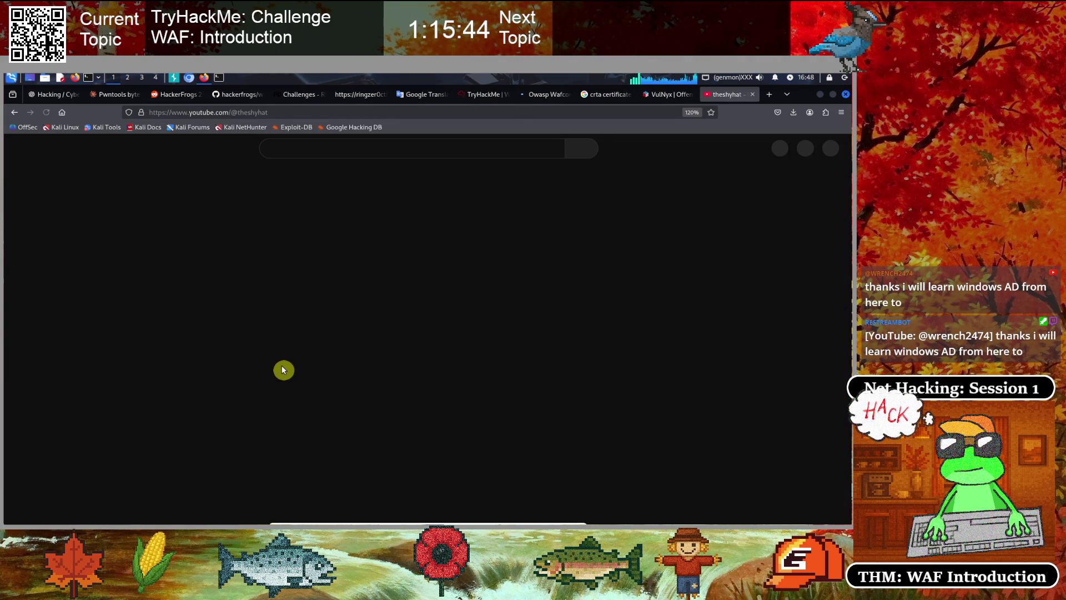
{"action": "left_click", "coordinate": [326, 395]}
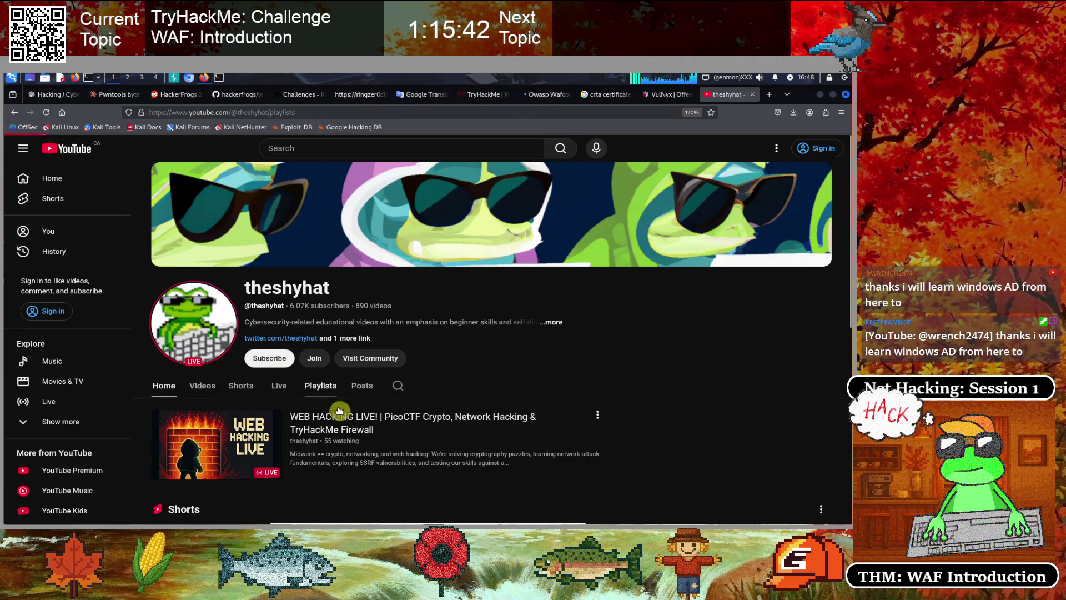
{"action": "scroll", "coordinate": [453, 390], "scroll_direction": "down", "scroll_amount": 2}
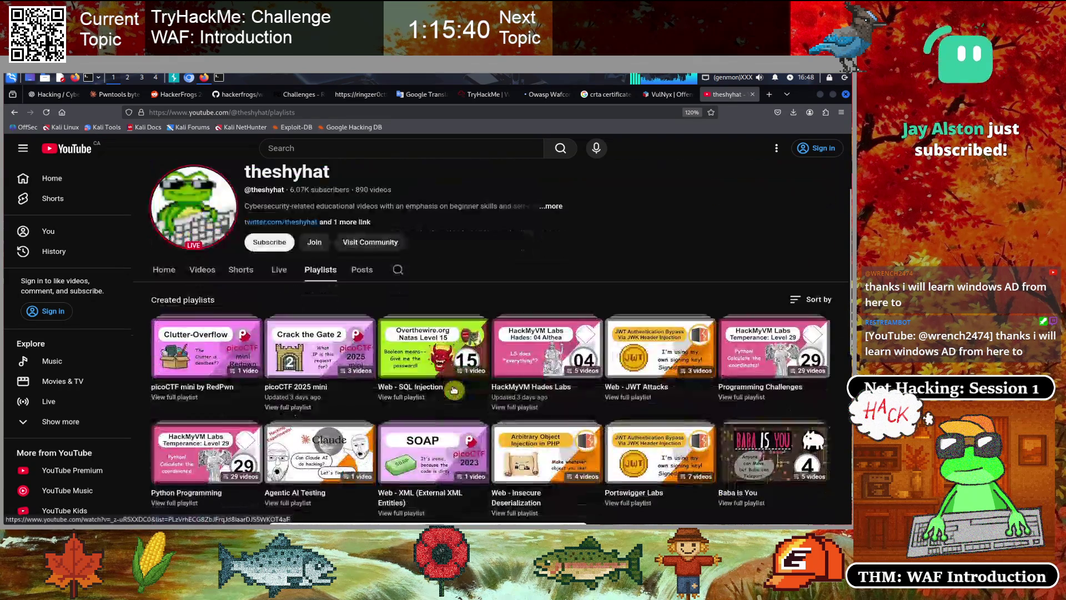
{"action": "scroll", "coordinate": [453, 390], "scroll_direction": "down", "scroll_amount": 3}
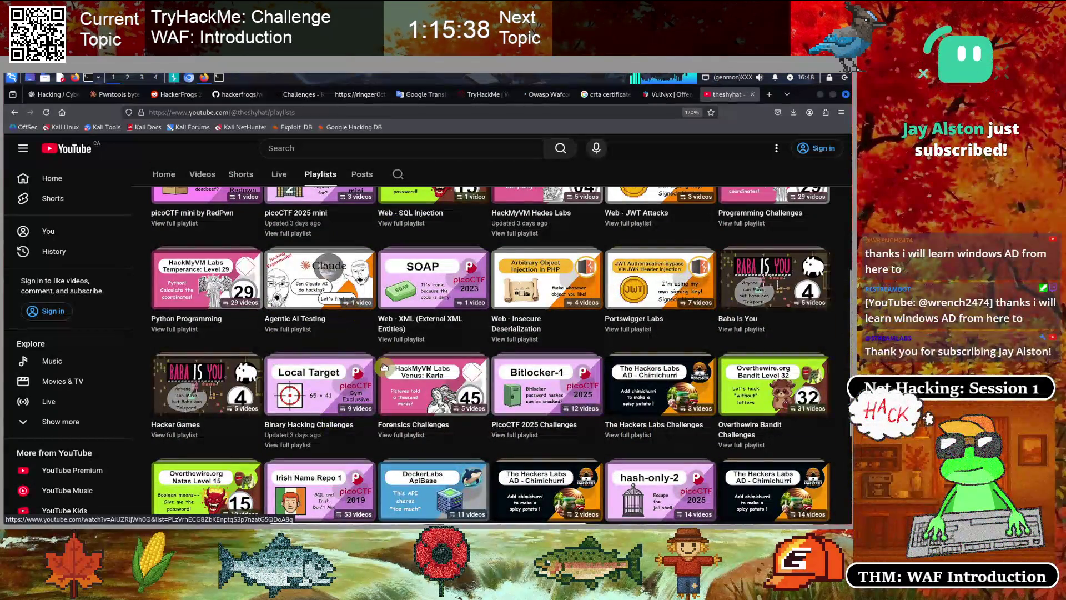
{"action": "scroll", "coordinate": [384, 366], "scroll_direction": "down", "scroll_amount": 2}
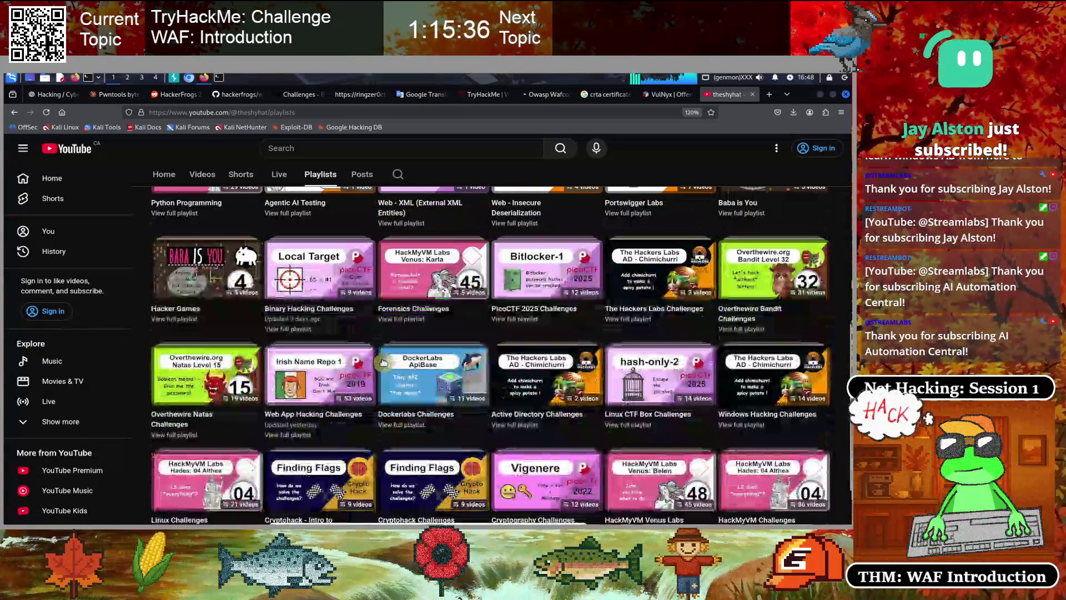
{"action": "scroll", "coordinate": [384, 364], "scroll_direction": "down", "scroll_amount": 1}
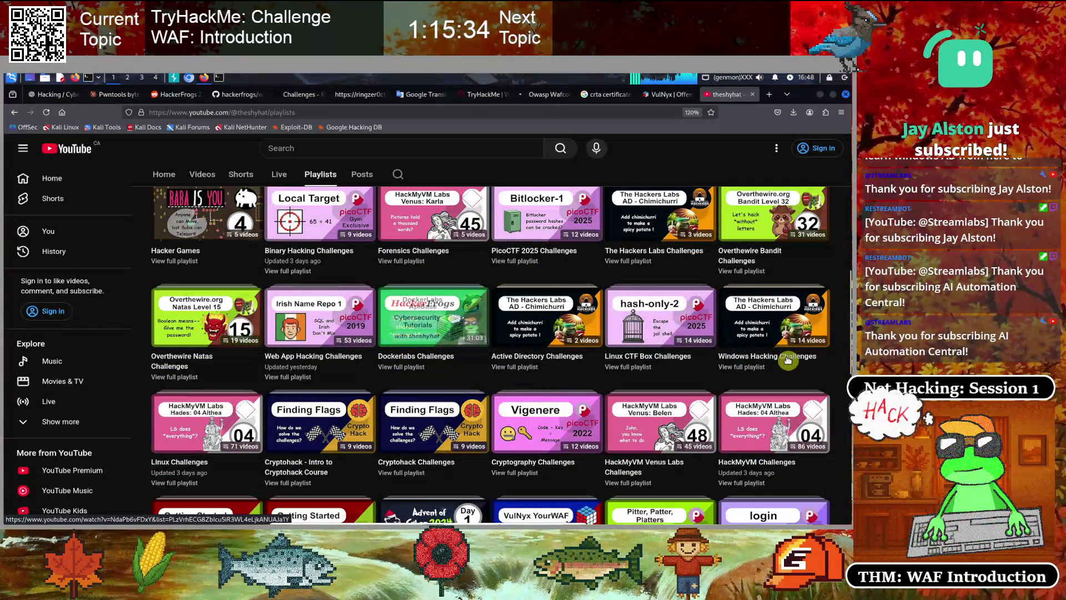
Copy the Windows Hacking Challenges playlist link and close the YouTube tab
{"action": "right_click", "coordinate": [739, 369]}
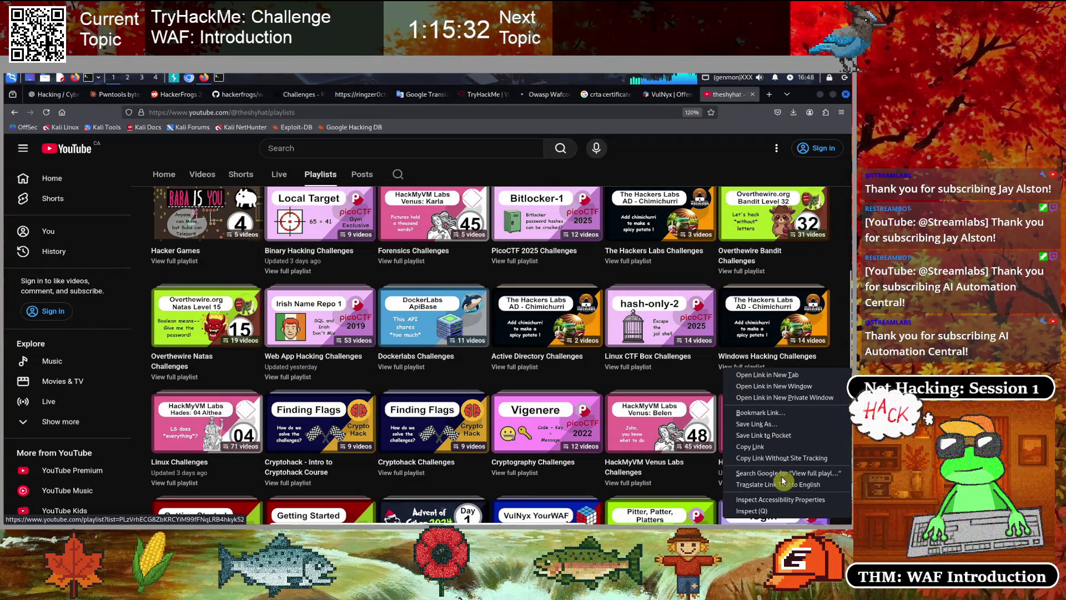
{"action": "left_click", "coordinate": [764, 446]}
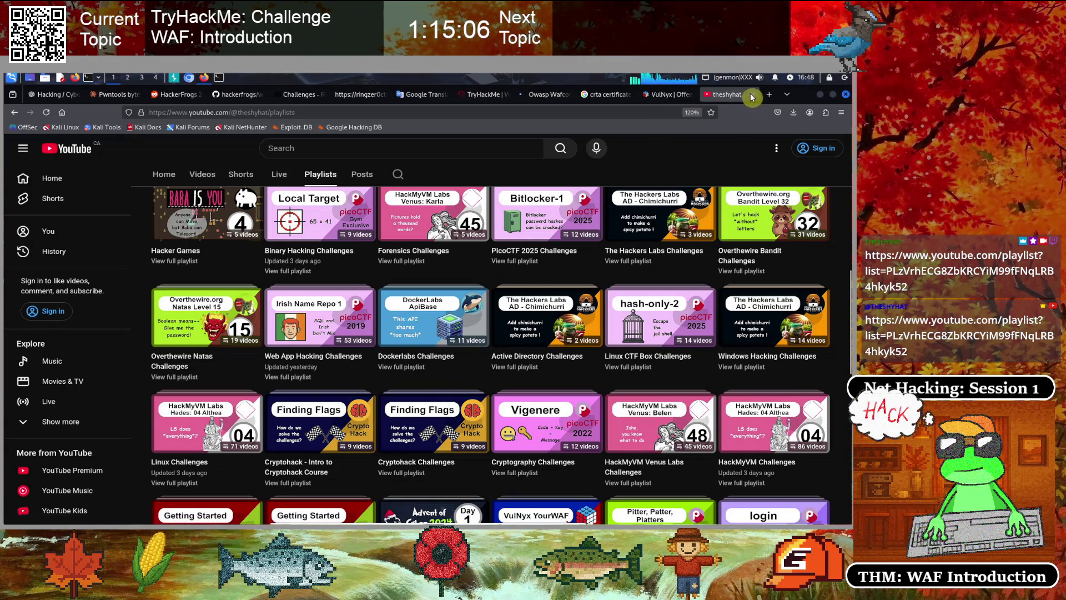
{"action": "key", "text": "ctrl+w"}
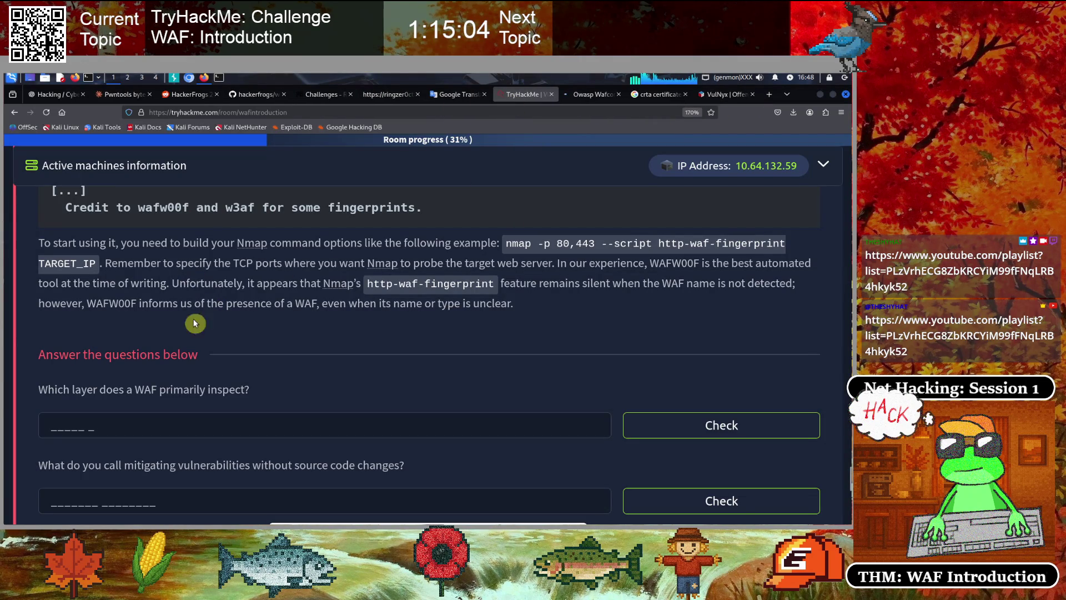
Answer 'Layer 7' to the WAF inspection-layer question and begin the source-code-changes question
{"action": "scroll", "coordinate": [167, 322], "scroll_direction": "down", "scroll_amount": 1}
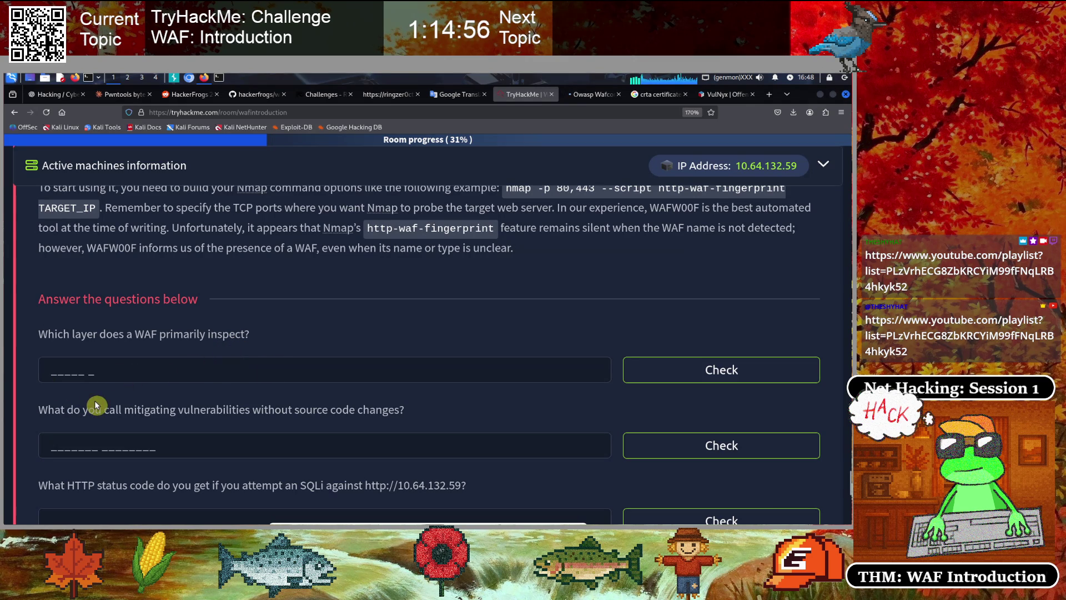
{"action": "left_click", "coordinate": [97, 367]}
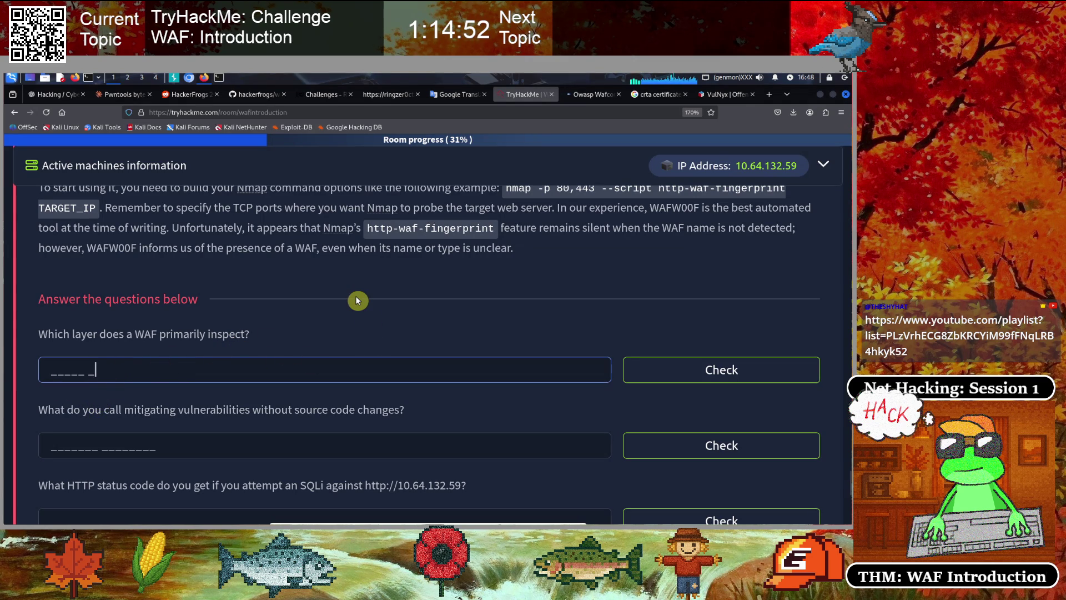
{"action": "type", "text": "layer 7"}
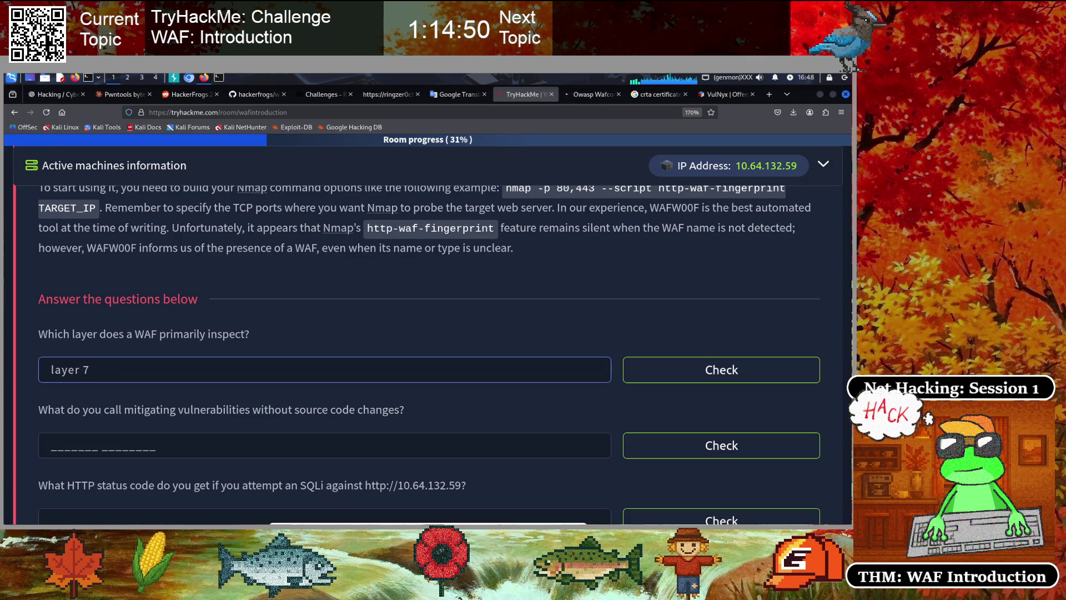
{"action": "left_click", "coordinate": [672, 371]}
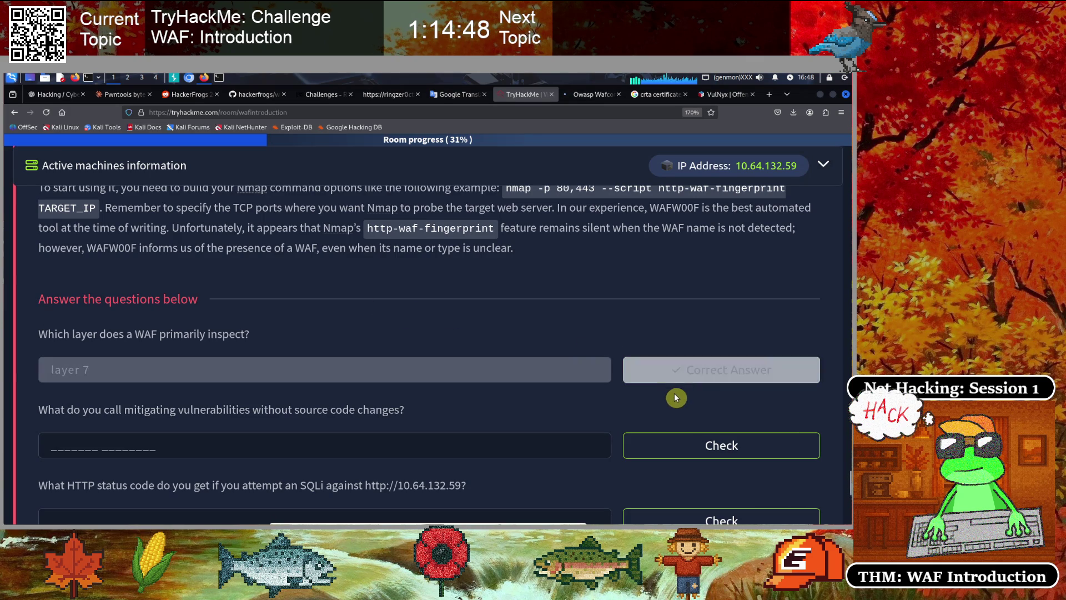
{"action": "scroll", "coordinate": [333, 362], "scroll_direction": "down", "scroll_amount": 2}
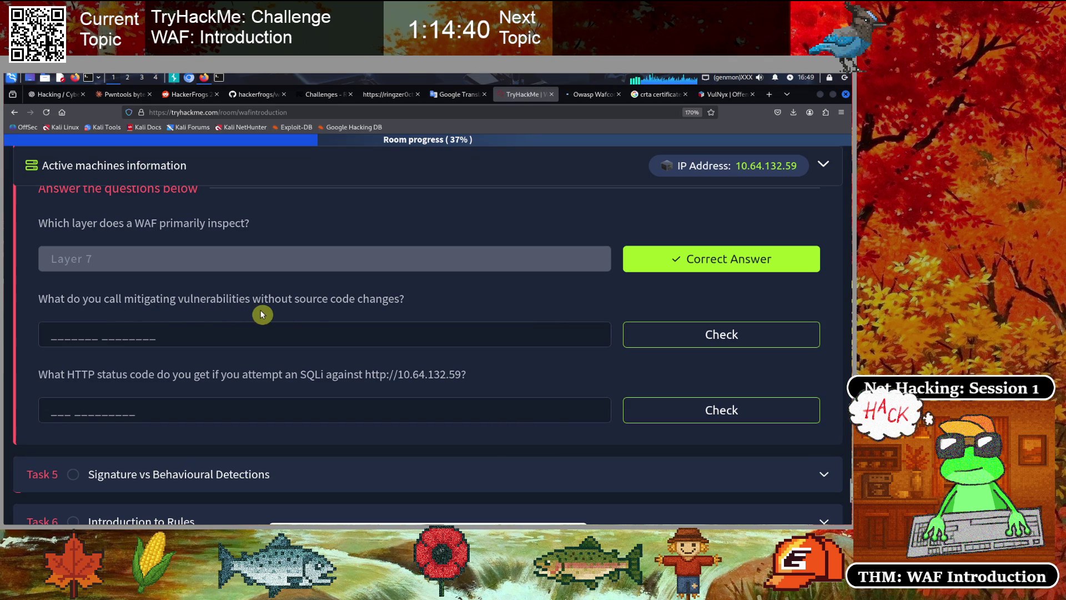
{"action": "left_click", "coordinate": [167, 334]}
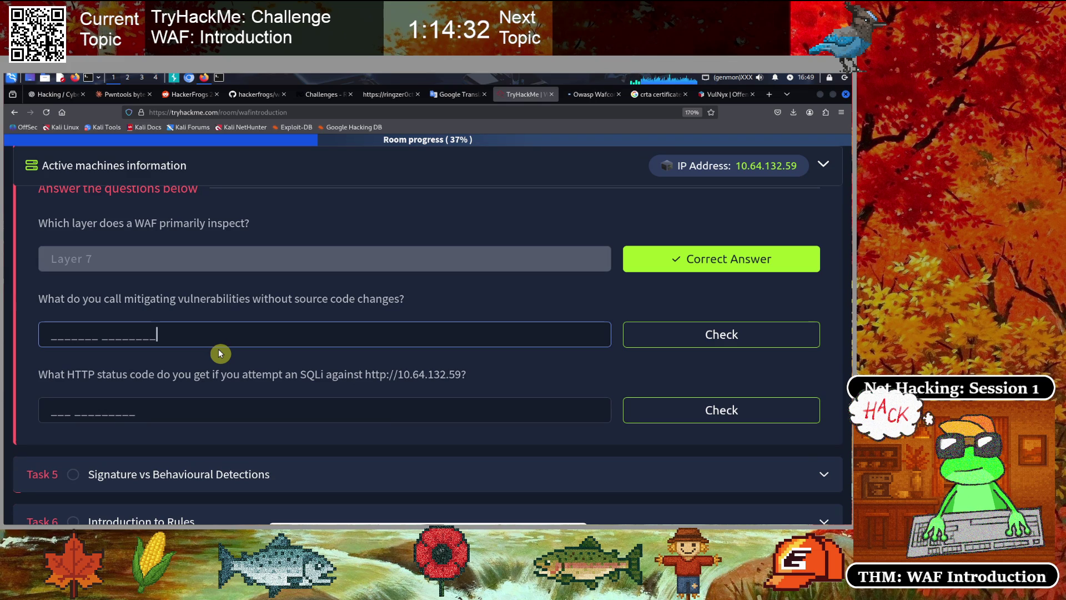
{"action": "scroll", "coordinate": [217, 351], "scroll_direction": "up", "scroll_amount": 10}
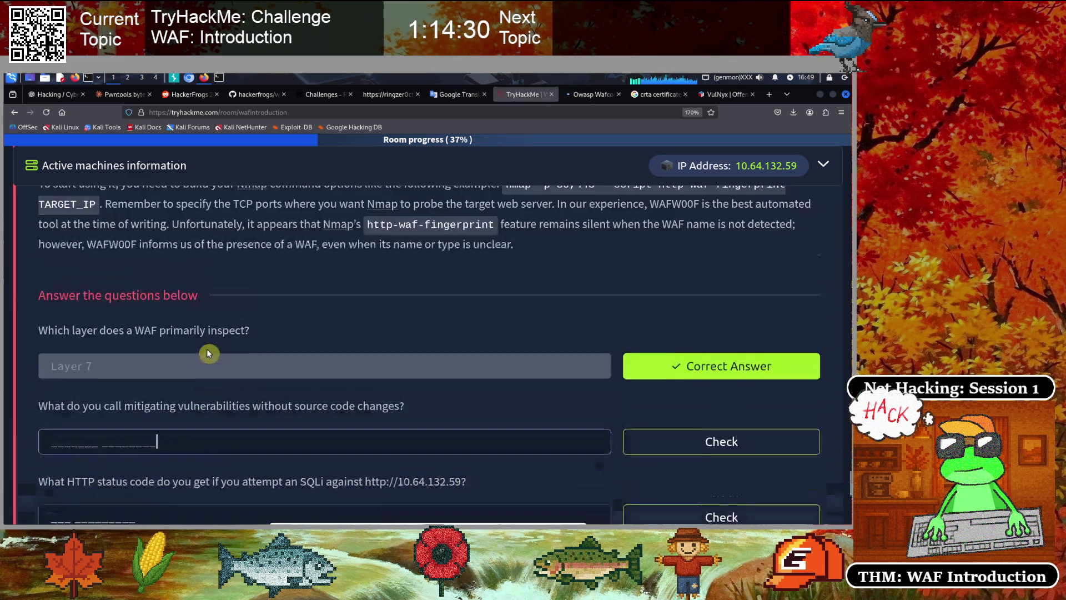
Search the room page for 'patching' to locate the answer
{"action": "key", "text": "ctrl+f"}
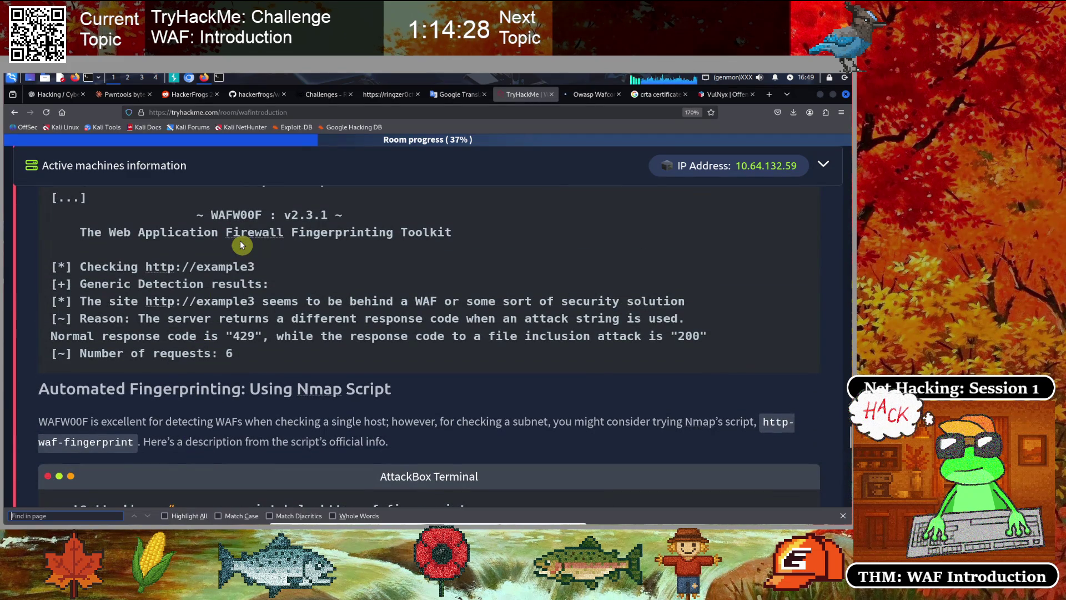
{"action": "type", "text": "patching"}
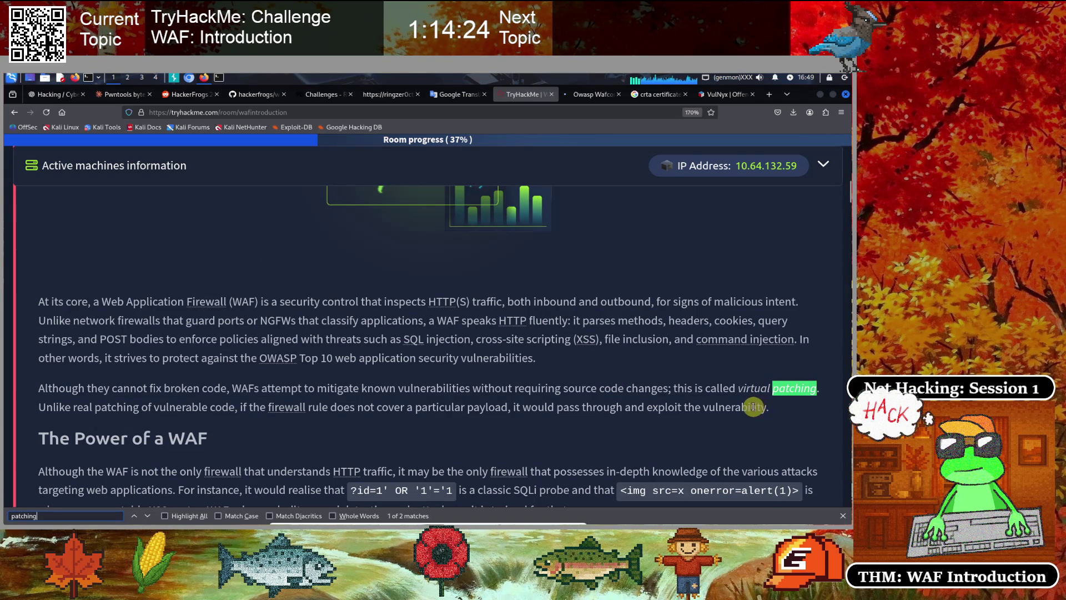
{"action": "scroll", "coordinate": [250, 335], "scroll_direction": "down", "scroll_amount": 4}
{"action": "scroll", "coordinate": [249, 338], "scroll_direction": "down", "scroll_amount": 20}
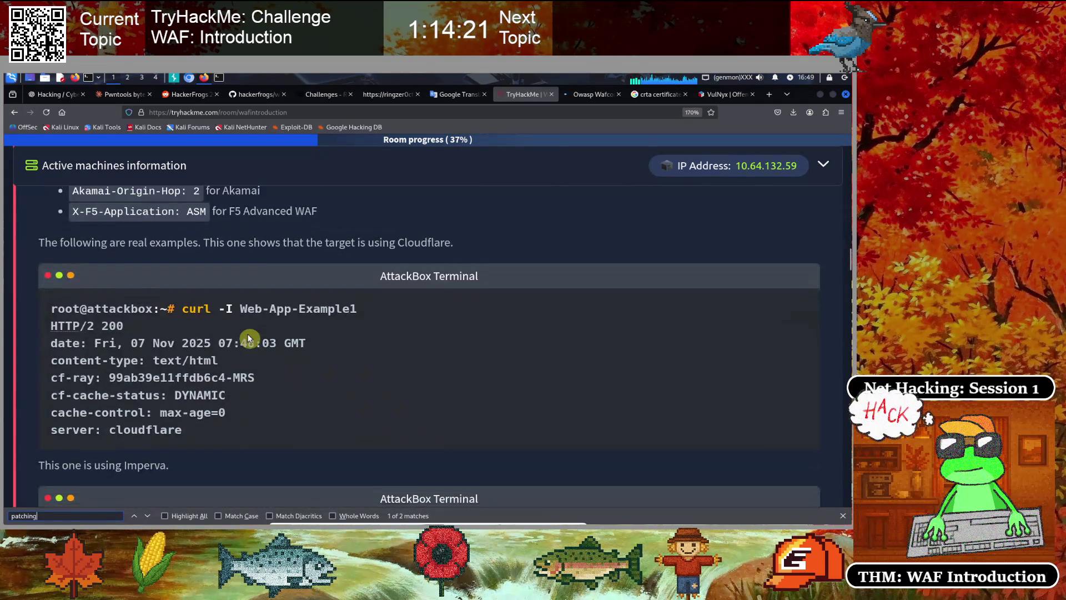
{"action": "scroll", "coordinate": [248, 333], "scroll_direction": "down", "scroll_amount": 20}
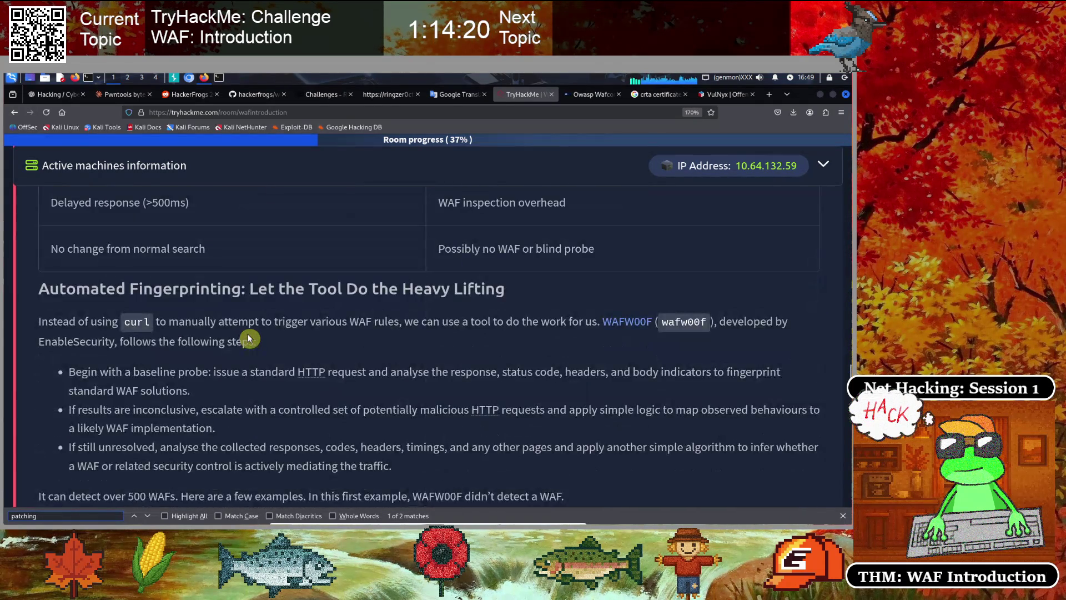
{"action": "scroll", "coordinate": [249, 338], "scroll_direction": "down", "scroll_amount": 15}
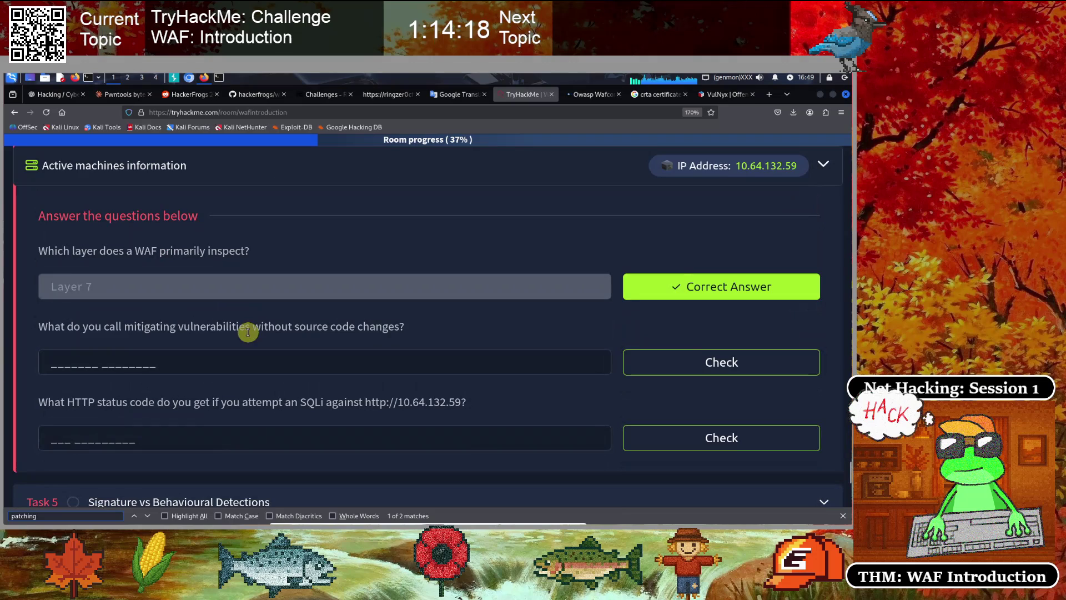
Submit 'virtual patching' as the source-code-changes answer
{"action": "left_click", "coordinate": [128, 359]}
{"action": "type", "text": "virtual patchi"}
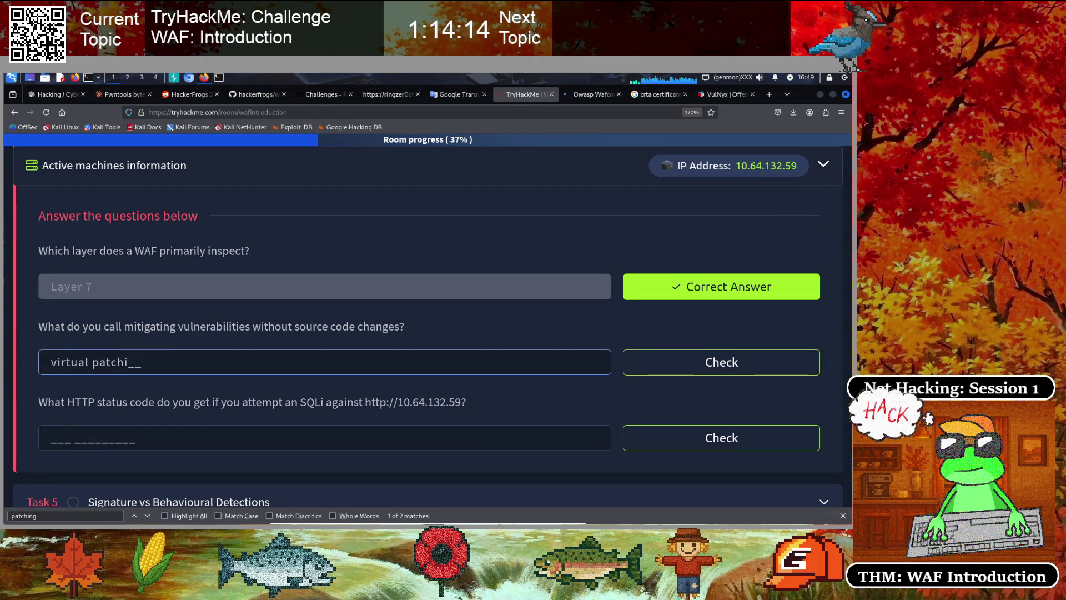
{"action": "type", "text": "ng"}
{"action": "key", "text": "Return"}
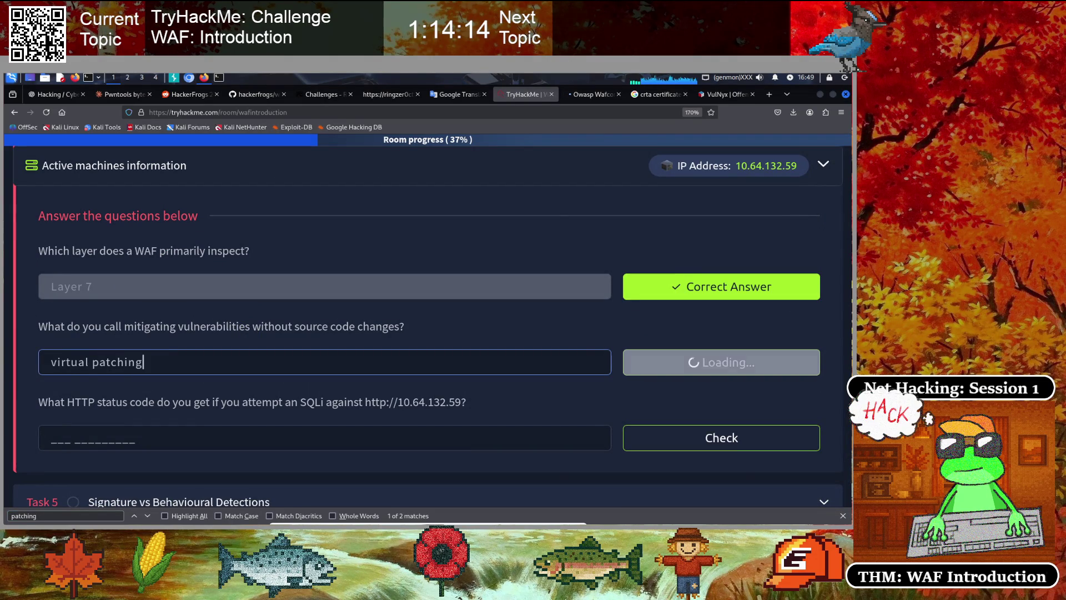
{"action": "scroll", "coordinate": [161, 365], "scroll_direction": "down", "scroll_amount": 1}
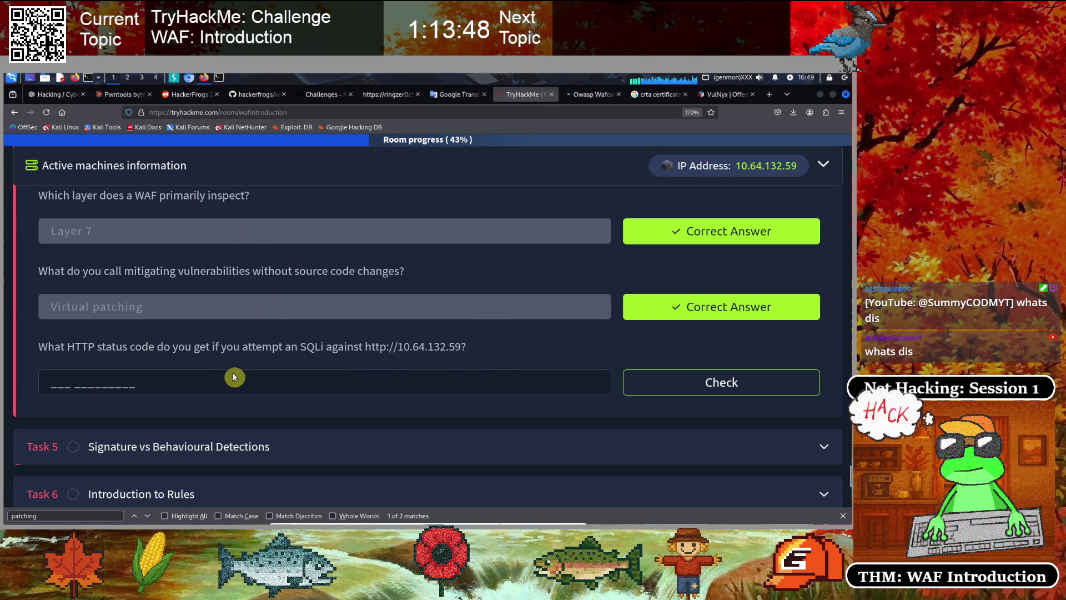
{"action": "left_click", "coordinate": [312, 114]}
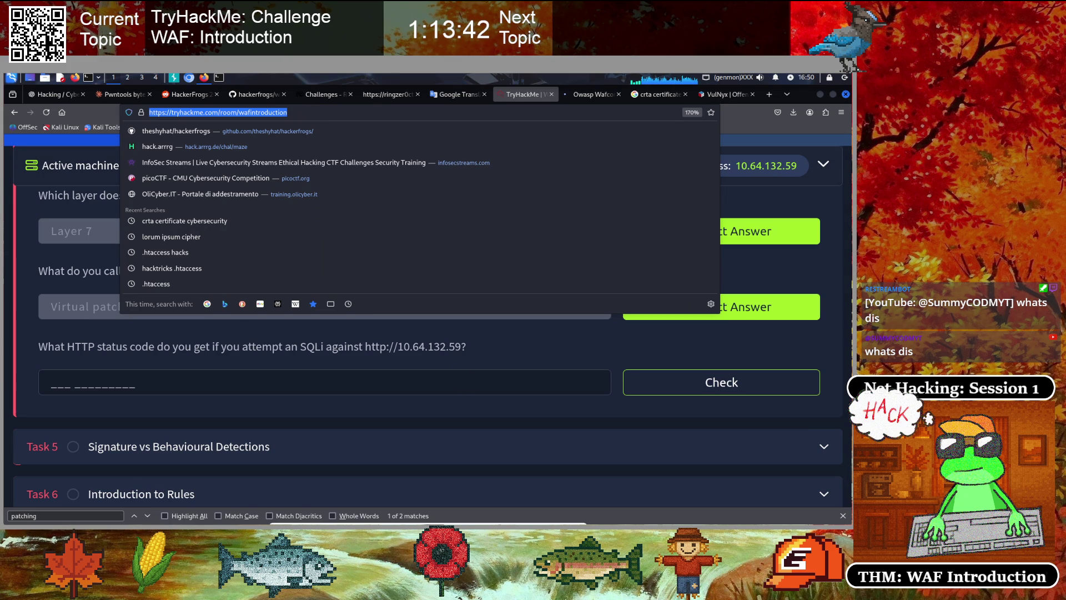
{"action": "left_click", "coordinate": [15, 356]}
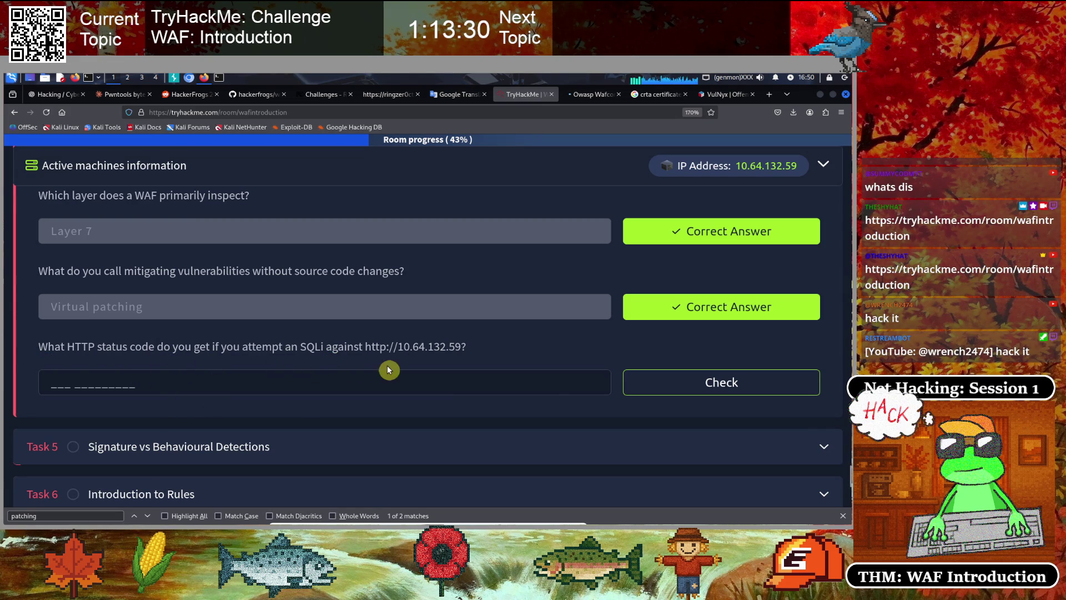
{"action": "left_click_drag", "start_coordinate": [366, 344], "coordinate": [465, 346]}
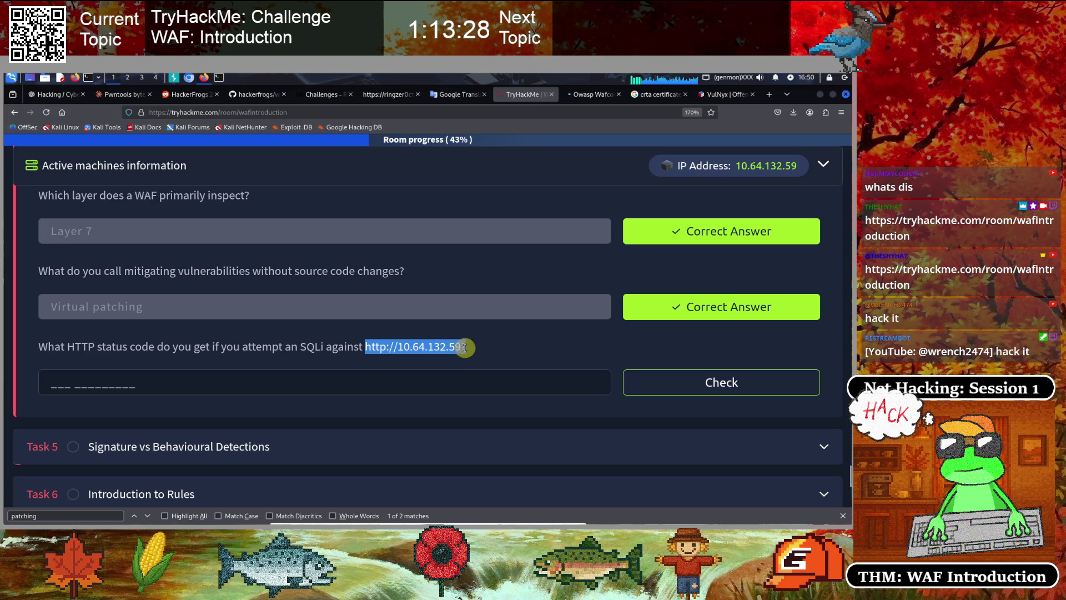
{"action": "right_click", "coordinate": [461, 347]}
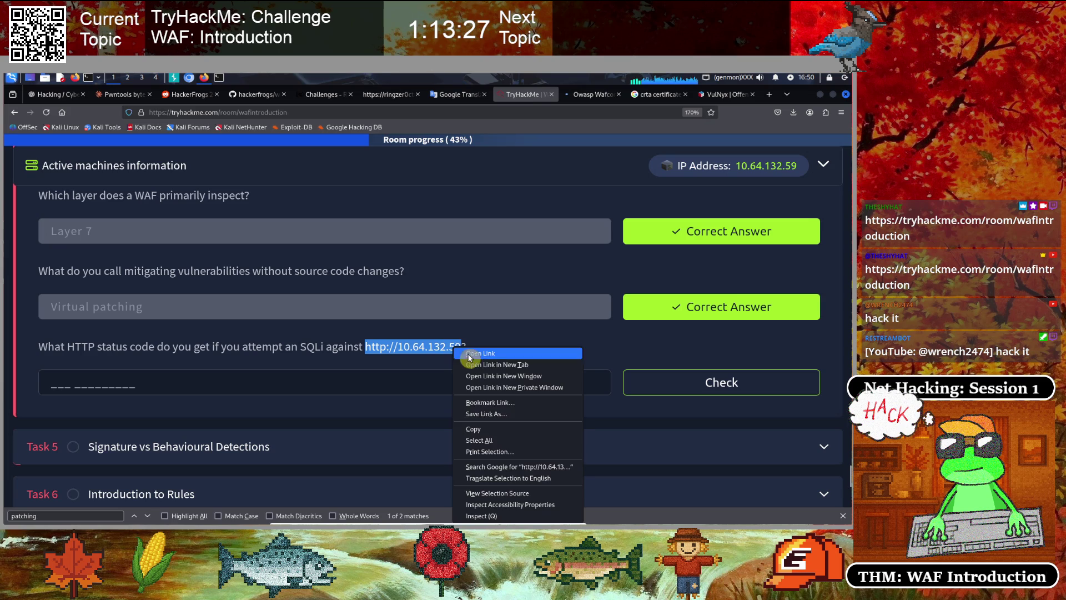
{"action": "left_click", "coordinate": [467, 428]}
{"action": "left_click_drag", "start_coordinate": [844, 467], "coordinate": [836, 141]}
Expand the active machine details and add 1 hour to its expiry
{"action": "scroll", "coordinate": [111, 402], "scroll_direction": "up", "scroll_amount": 1}
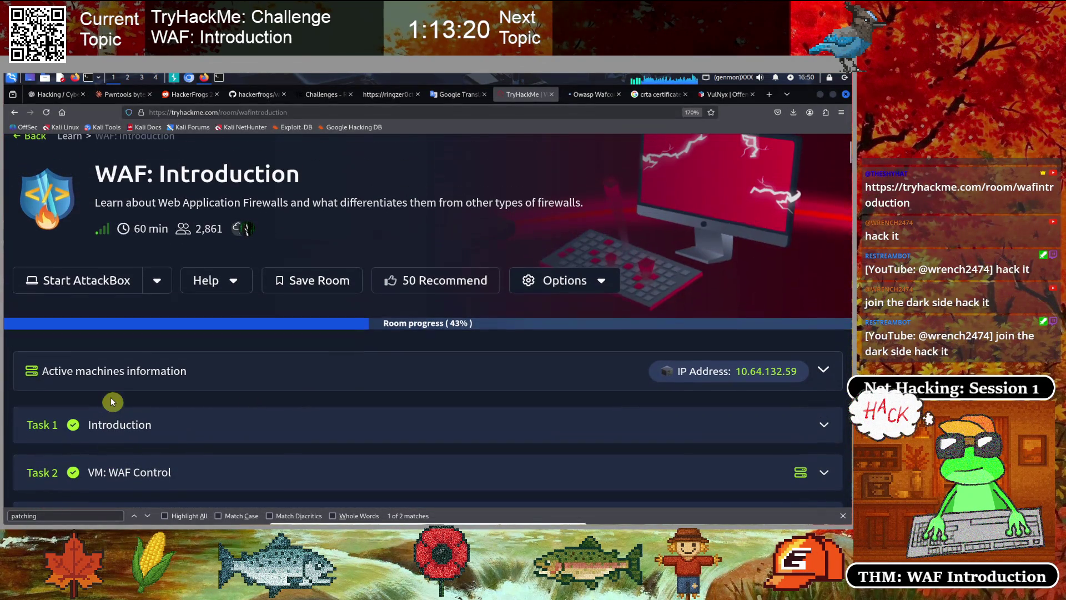
{"action": "left_click", "coordinate": [308, 381]}
{"action": "scroll", "coordinate": [275, 388], "scroll_direction": "down", "scroll_amount": 1}
{"action": "left_click", "coordinate": [400, 316]}
{"action": "scroll", "coordinate": [519, 354], "scroll_direction": "down", "scroll_amount": 2}
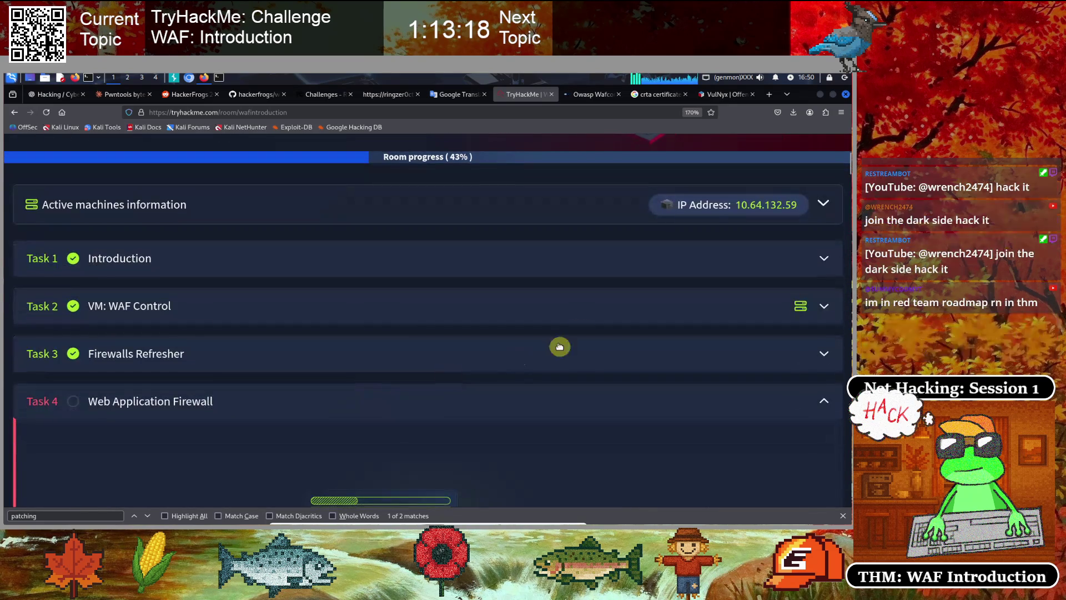
{"action": "scroll", "coordinate": [499, 402], "scroll_direction": "up", "scroll_amount": 4}
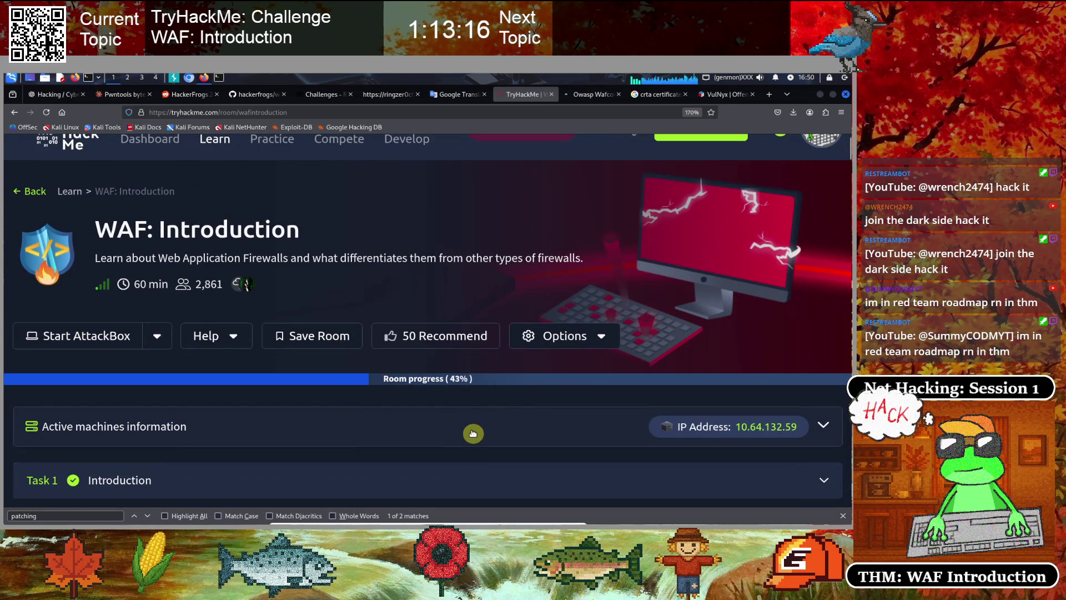
{"action": "left_click", "coordinate": [483, 430]}
{"action": "scroll", "coordinate": [531, 426], "scroll_direction": "down", "scroll_amount": 1}
{"action": "left_click", "coordinate": [526, 412]}
{"action": "scroll", "coordinate": [541, 420], "scroll_direction": "down", "scroll_amount": 1}
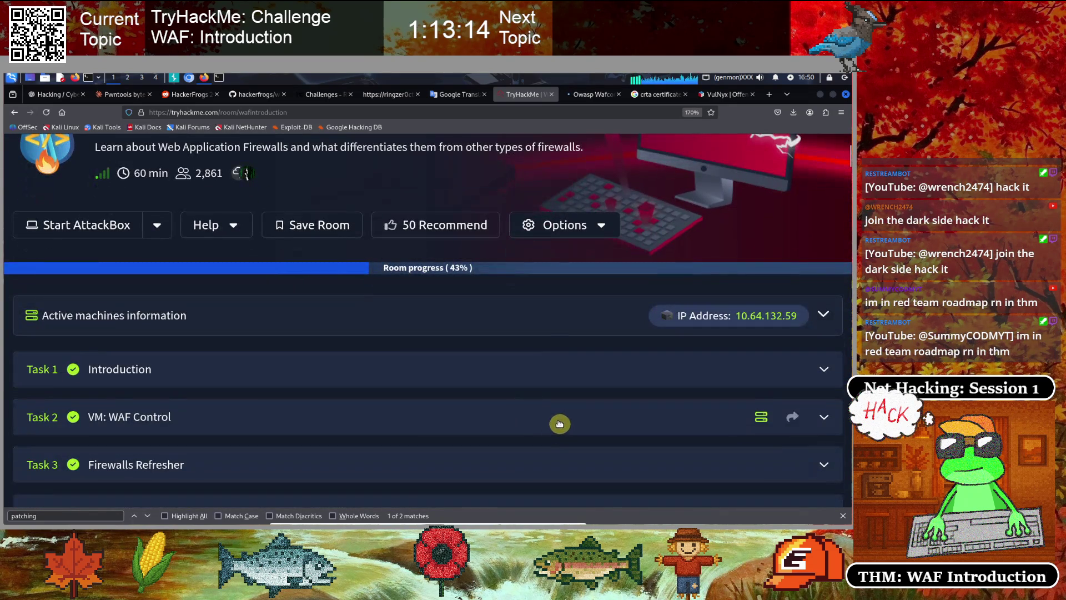
{"action": "left_click", "coordinate": [572, 319]}
{"action": "left_click", "coordinate": [647, 445]}
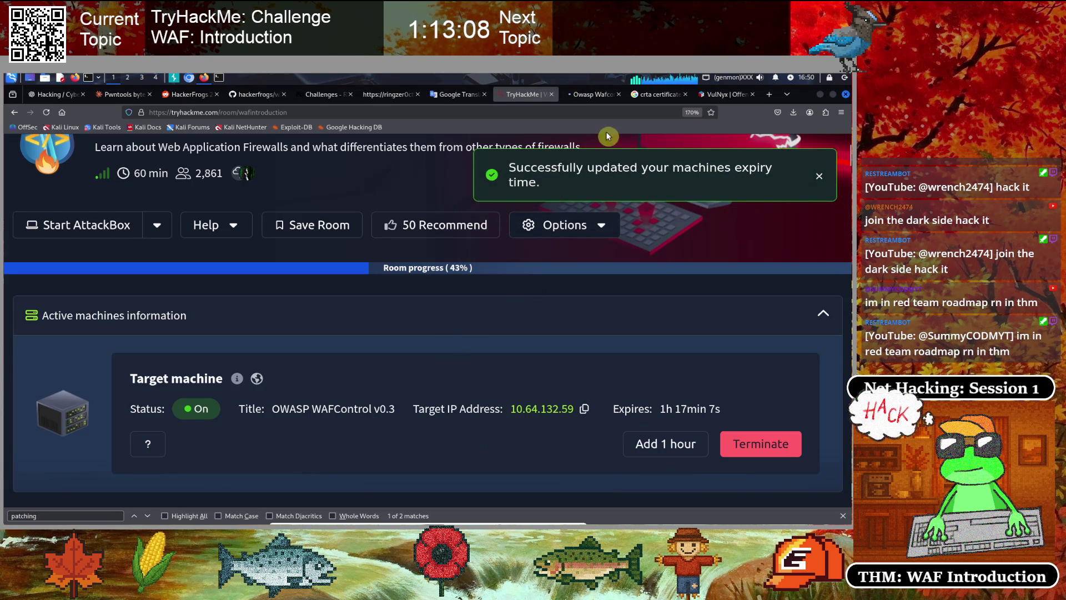
{"action": "left_click", "coordinate": [590, 95]}
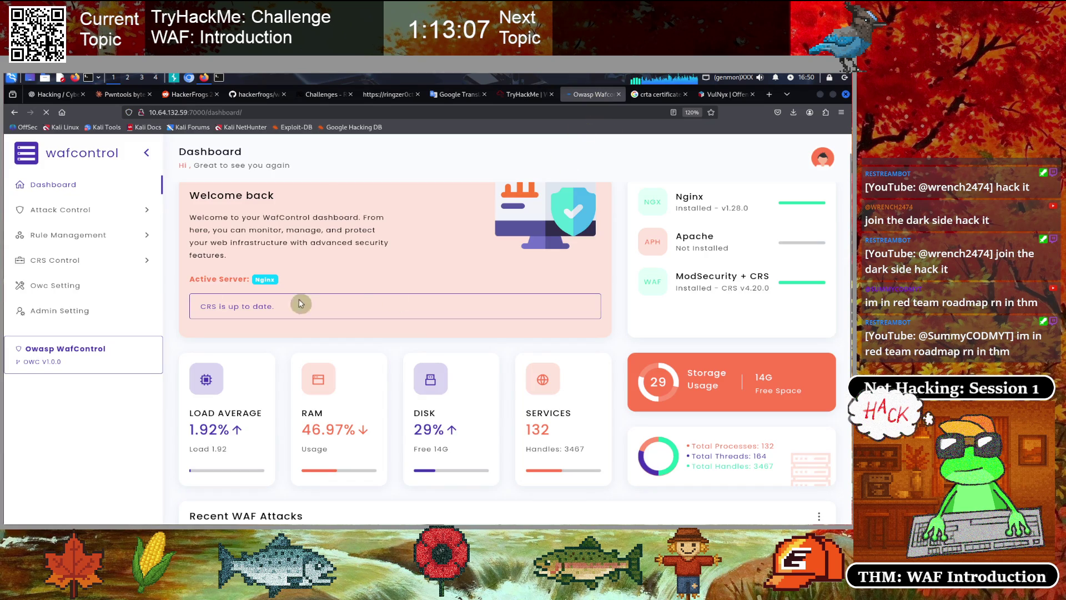
Copy the dashboard's host and port 10.64.132.59:7000 from the address bar
{"action": "left_click", "coordinate": [268, 113]}
{"action": "key", "text": "Home"}
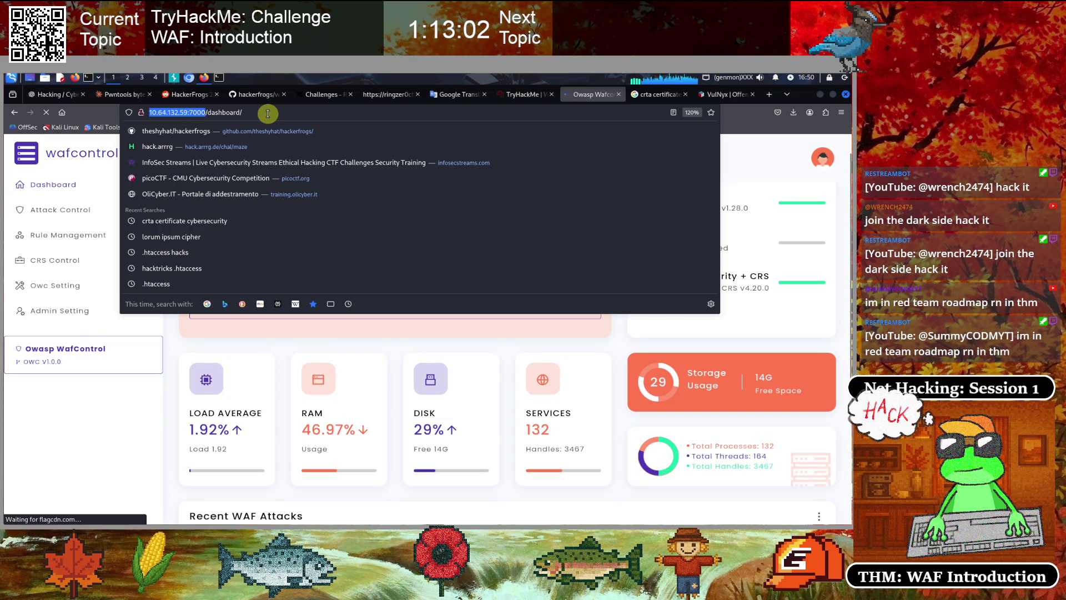
{"action": "left_click", "coordinate": [219, 78]}
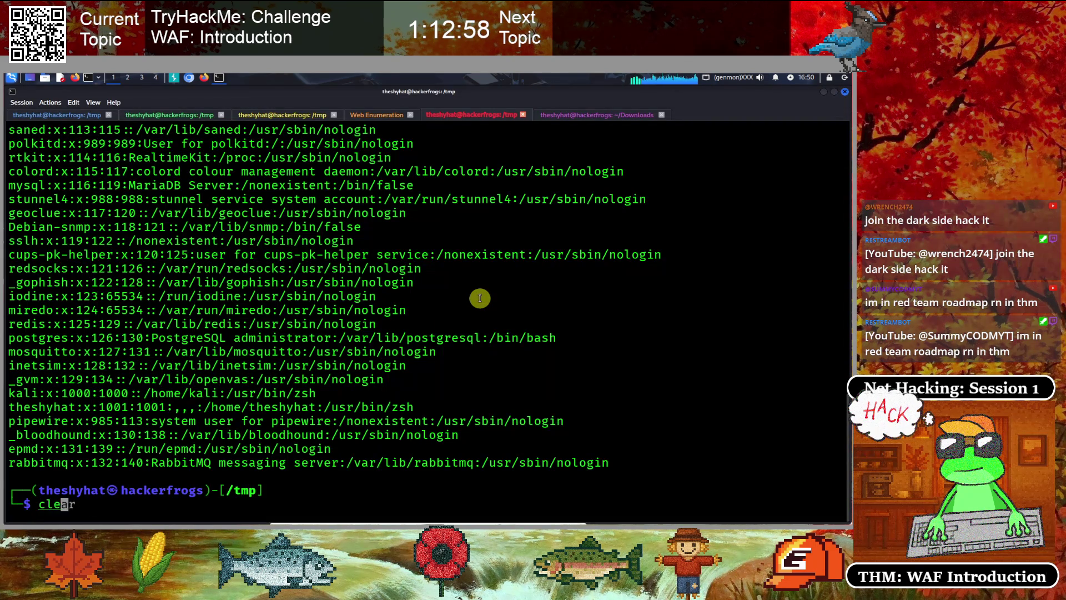
{"action": "type", "text": "ear"}
{"action": "key", "text": "Return"}
{"action": "type", "text": "http://10.64.132.59:7000"}
{"action": "key", "text": "Home"}
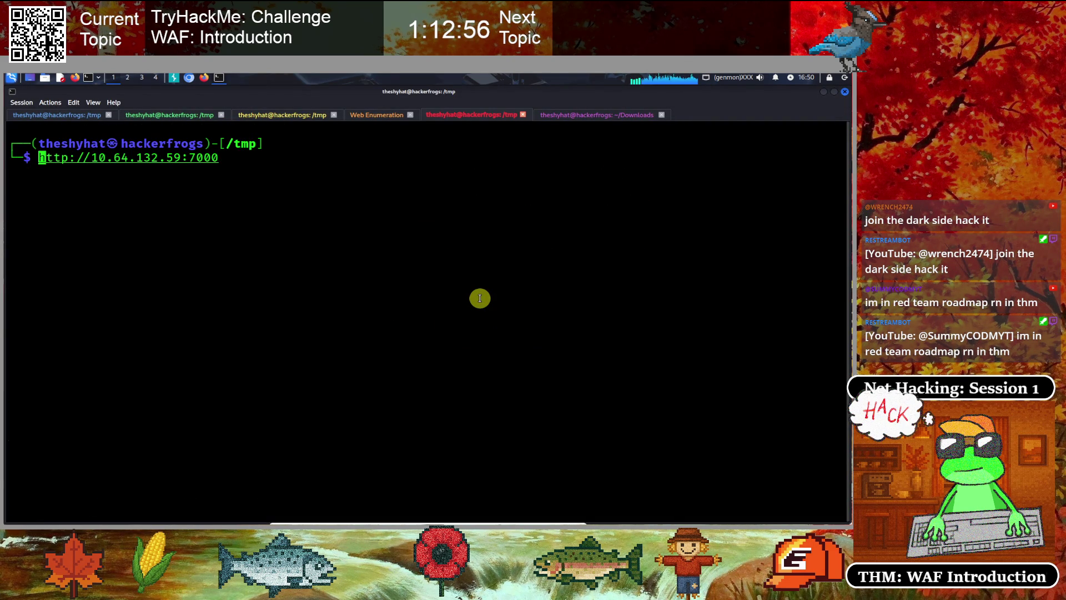
{"action": "type", "text": "curl -"}
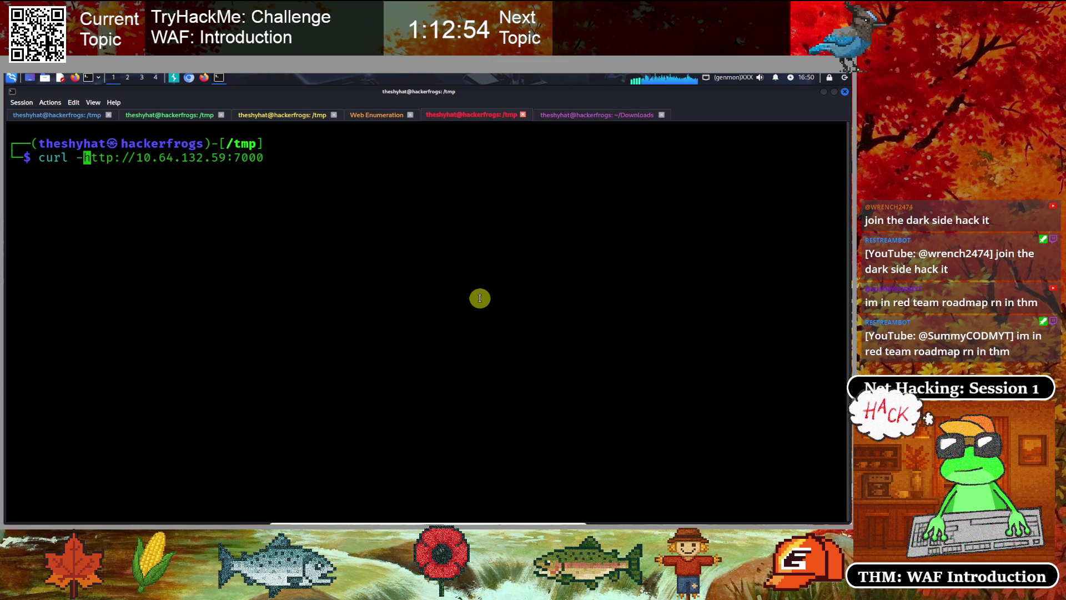
{"action": "type", "text": "I"}
{"action": "key", "text": "End"}
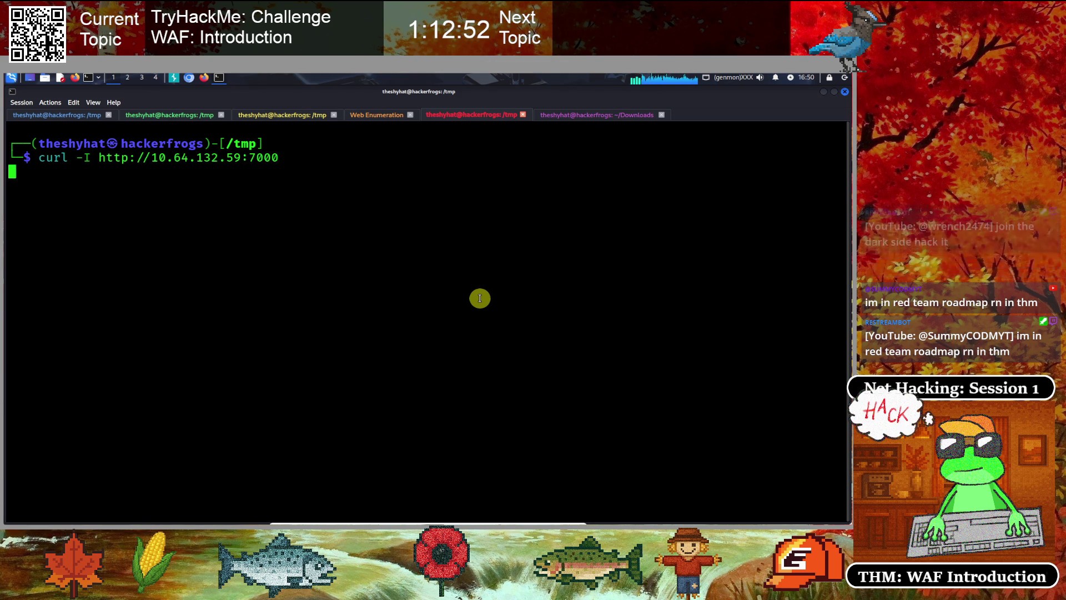
{"action": "key", "text": "Return"}
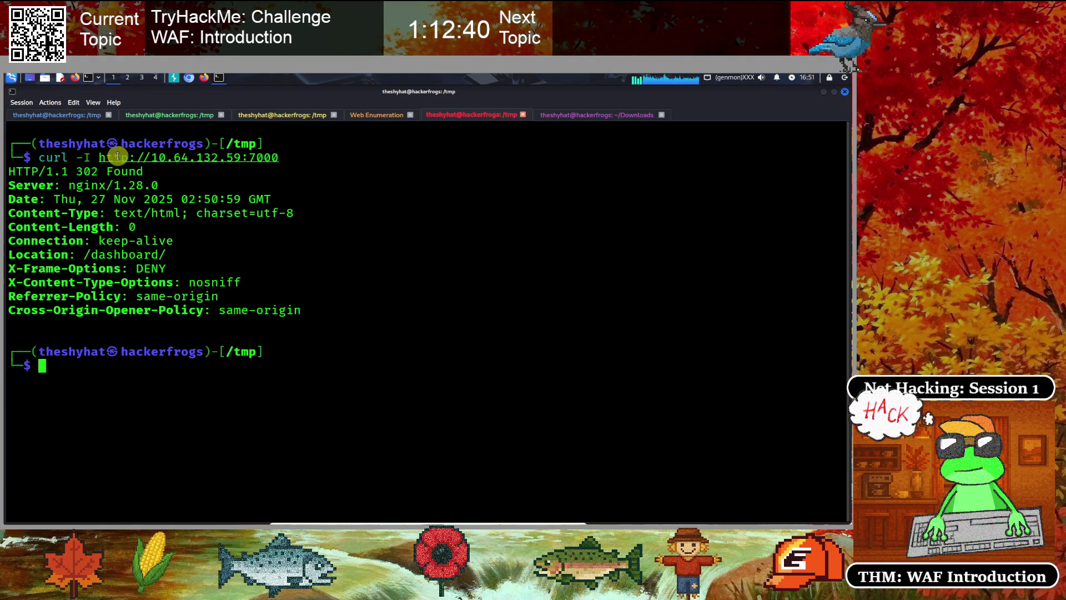
{"action": "left_click_drag", "start_coordinate": [97, 156], "coordinate": [279, 159]}
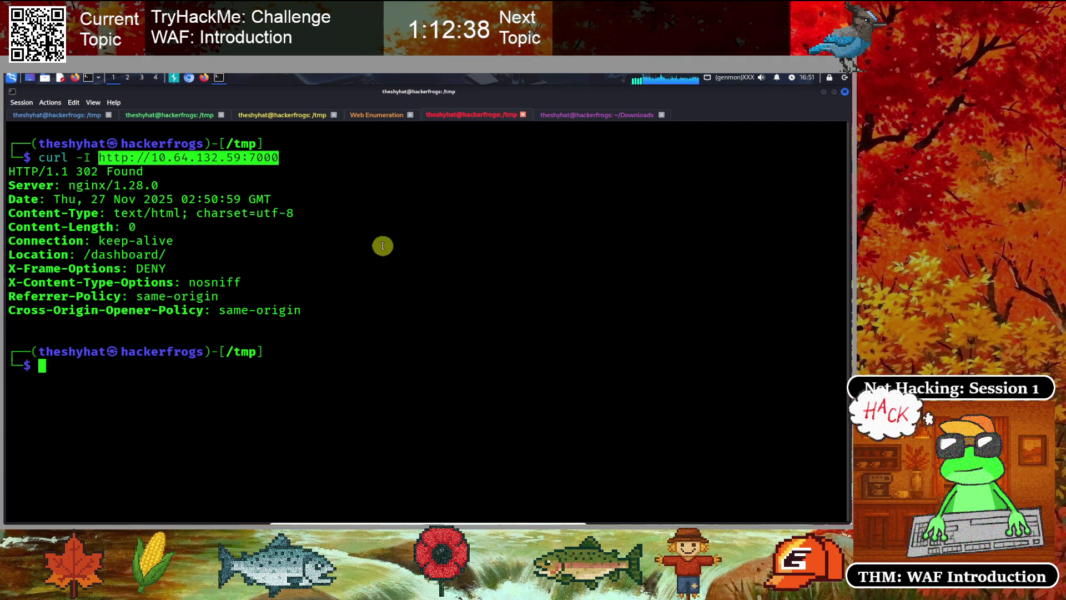
{"action": "left_click", "coordinate": [358, 212]}
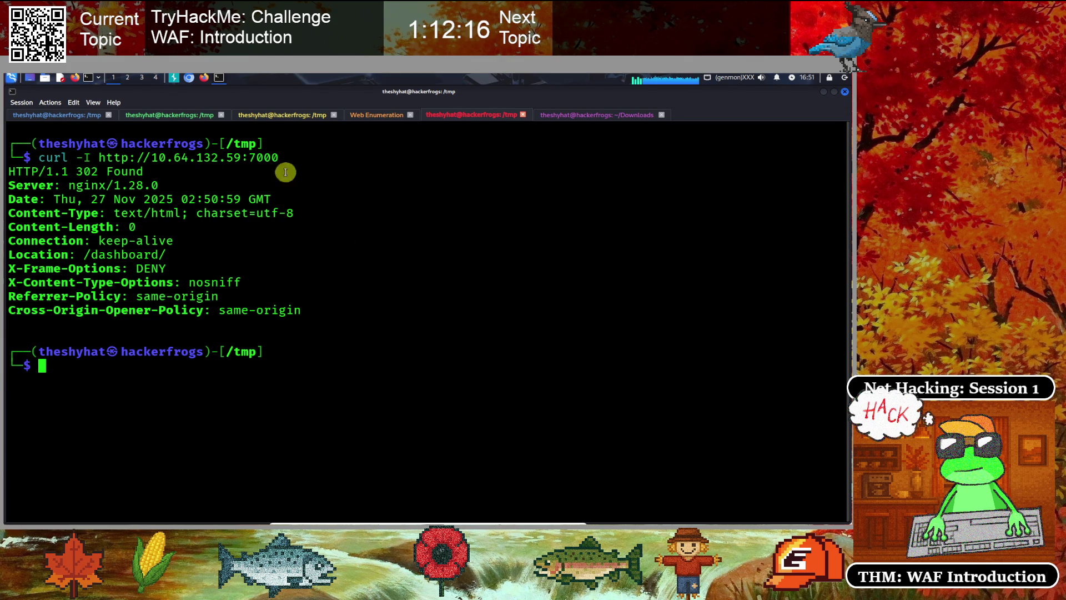
Return to Firefox's crta certificate search tab and select its address
{"action": "left_click", "coordinate": [203, 78]}
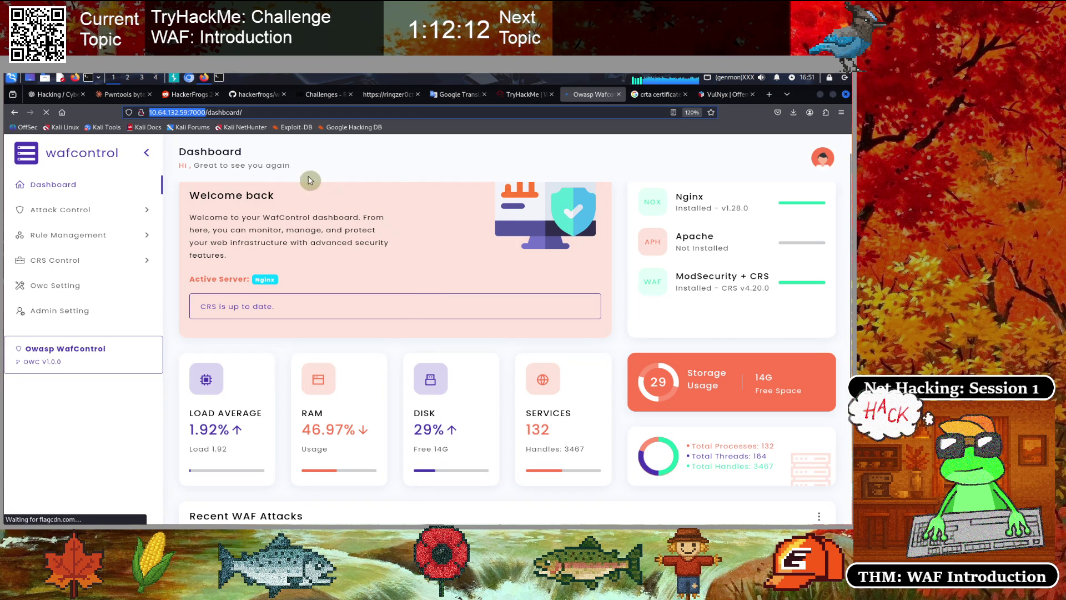
{"action": "left_click", "coordinate": [655, 94]}
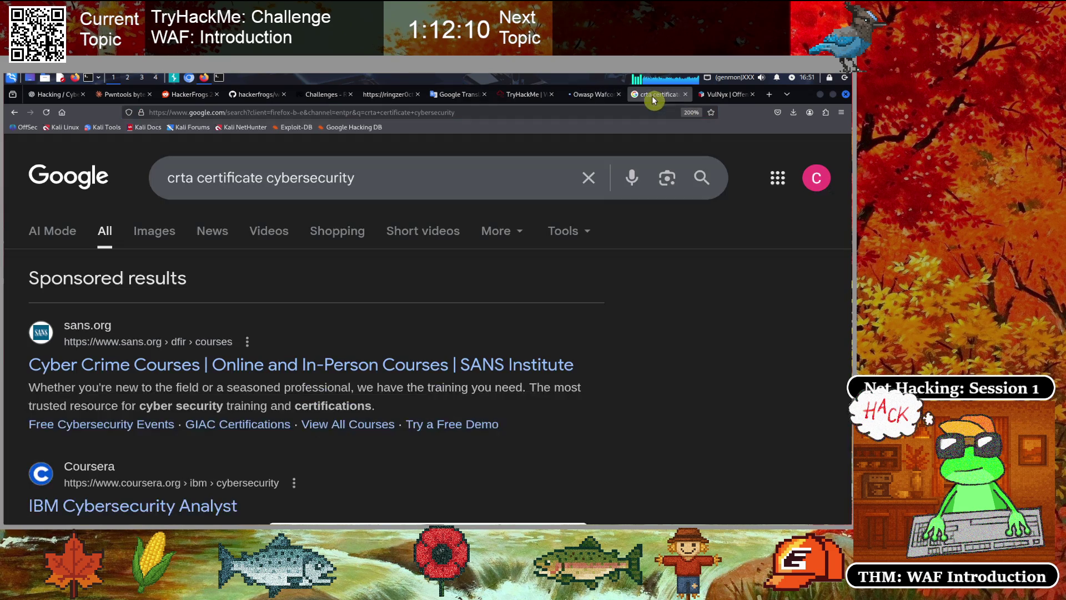
{"action": "left_click", "coordinate": [460, 112]}
Open the hackerfrogs GitHub repository's education_resources folder and select its URL
{"action": "type", "text": "github.com/"}
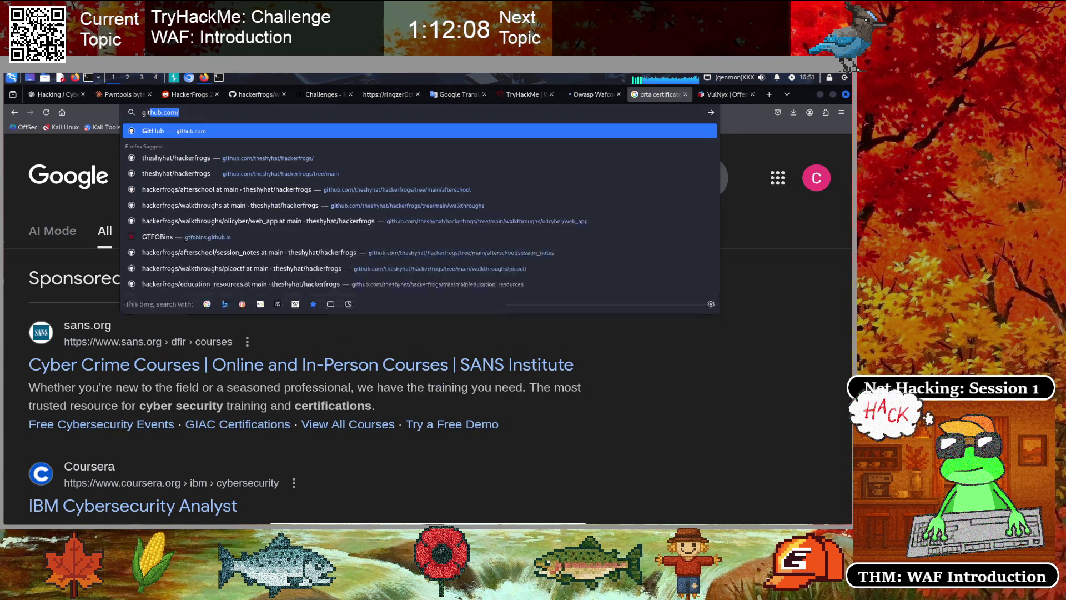
{"action": "key", "text": "Down"}
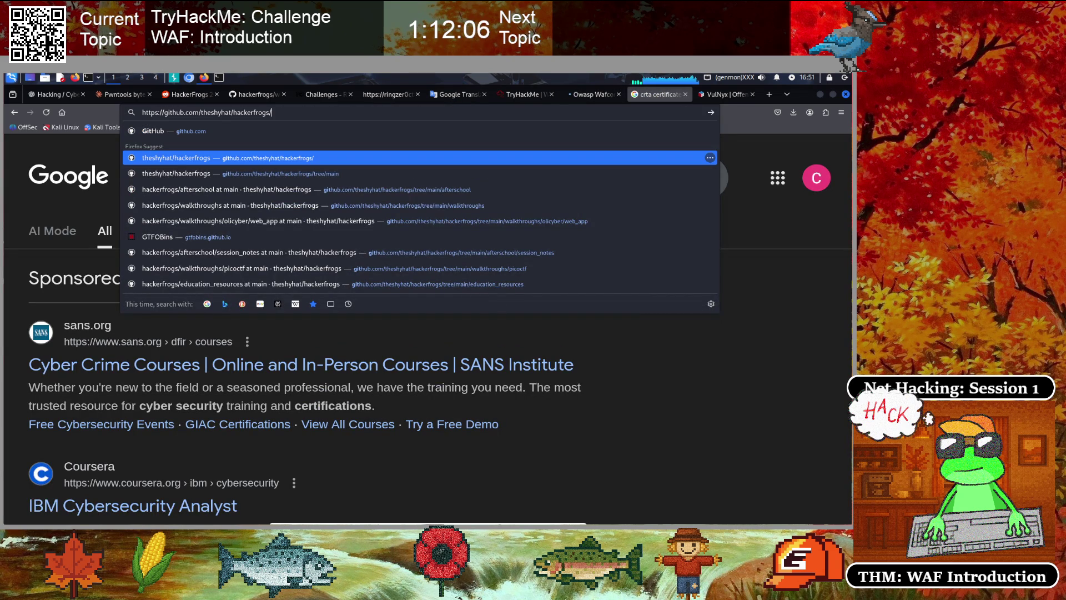
{"action": "key", "text": "Return"}
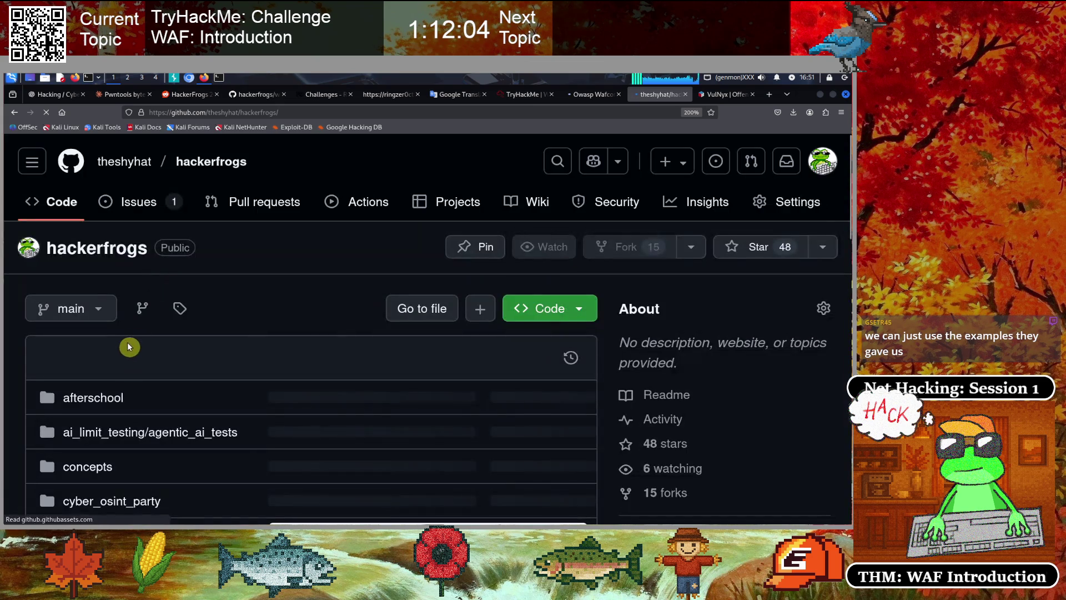
{"action": "scroll", "coordinate": [135, 340], "scroll_direction": "down", "scroll_amount": 5}
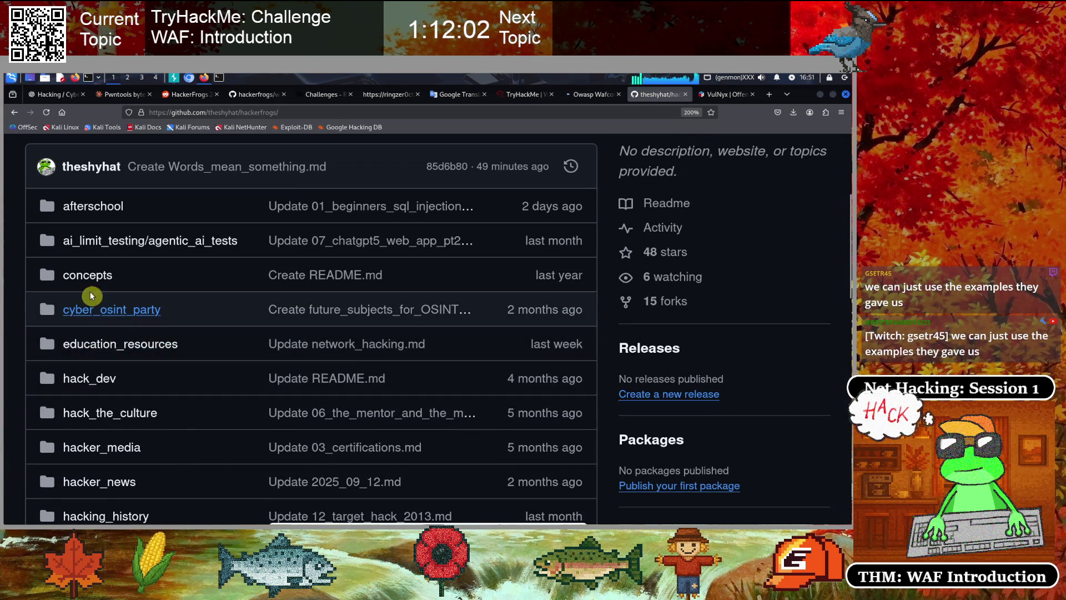
{"action": "left_click", "coordinate": [75, 342]}
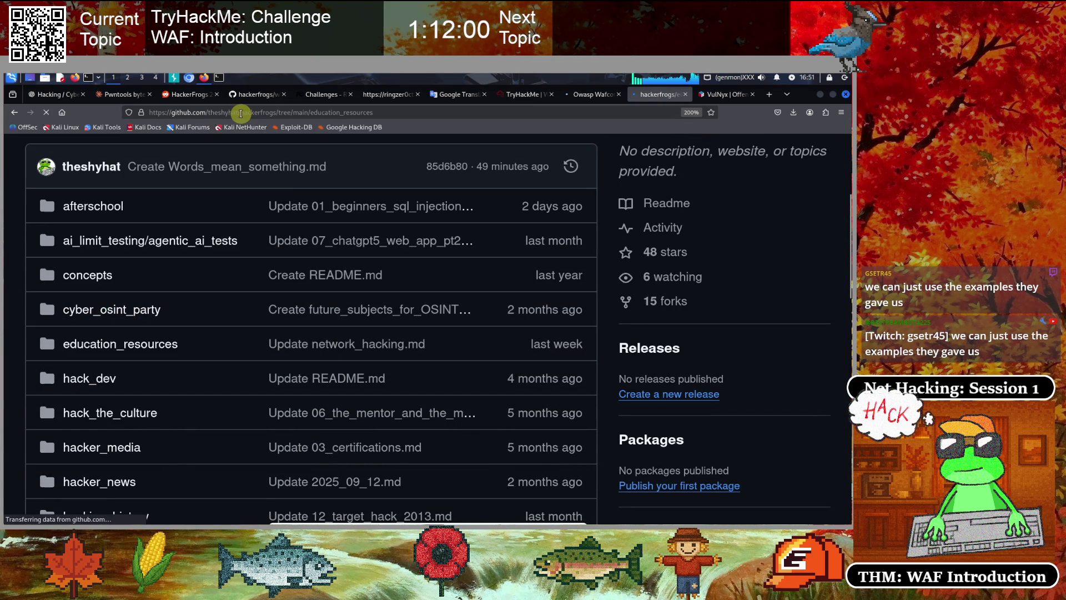
{"action": "left_click", "coordinate": [240, 113]}
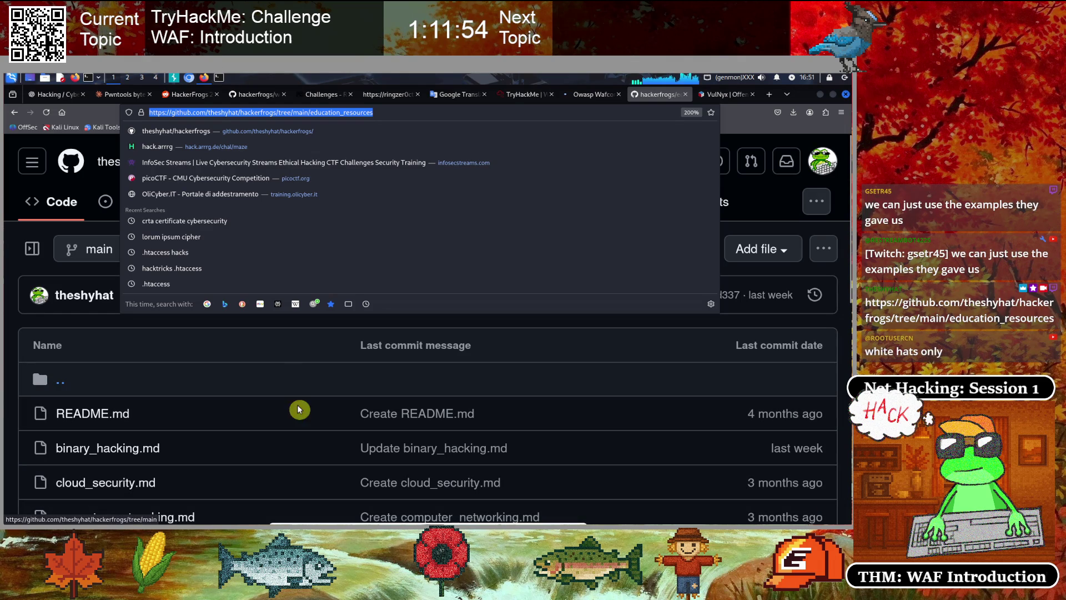
{"action": "left_click", "coordinate": [219, 77]}
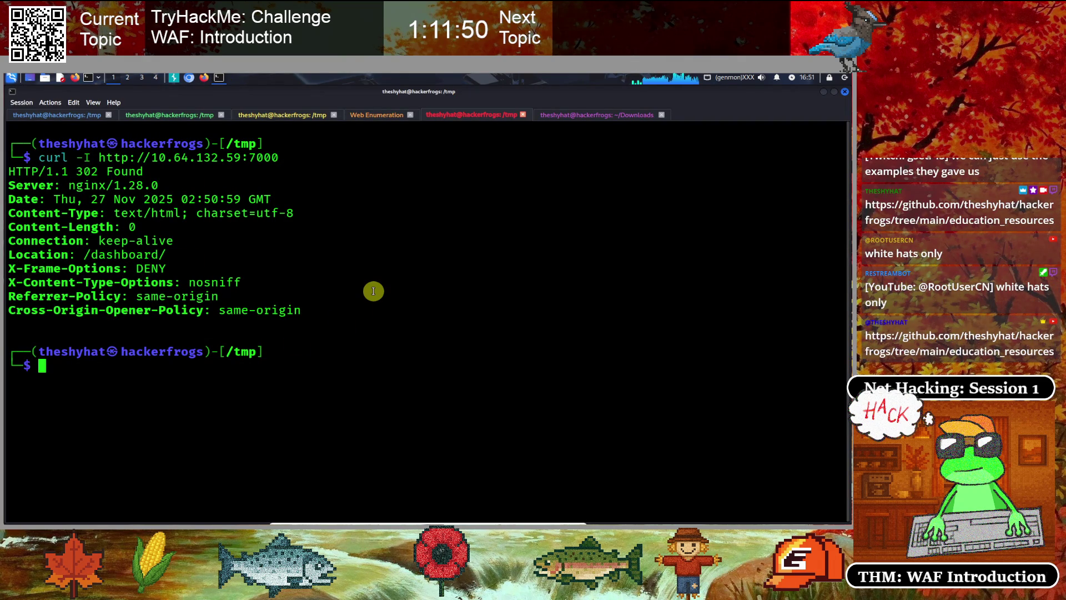
Rename the first QTerminal session to 'Nmap Scanning' and clear its screen
{"action": "left_click", "coordinate": [62, 116]}
{"action": "right_click", "coordinate": [63, 116]}
{"action": "left_click", "coordinate": [87, 134]}
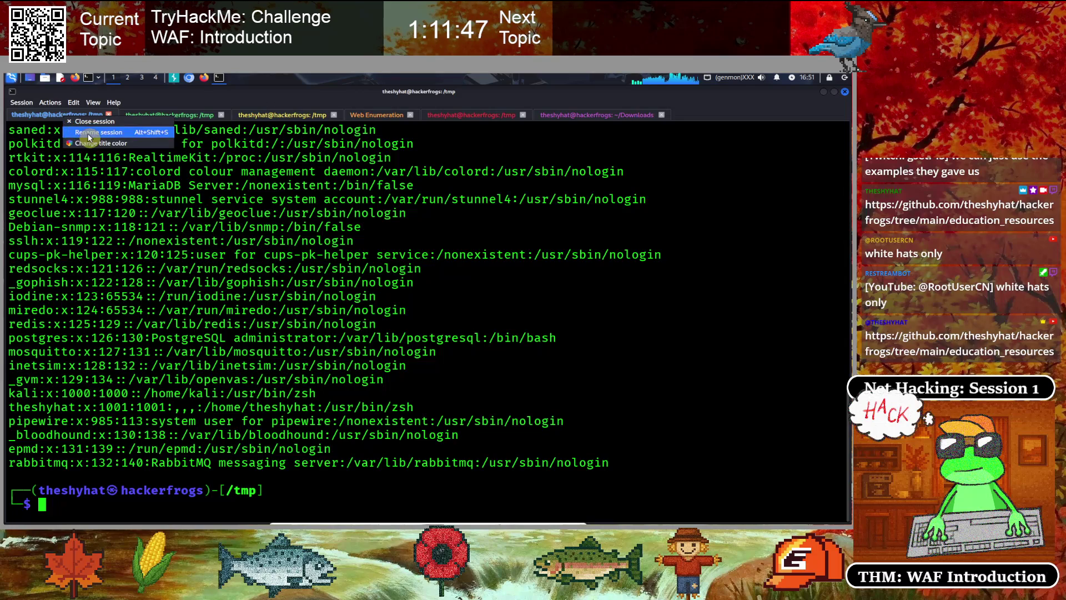
{"action": "type", "text": "Nmap Scanning"}
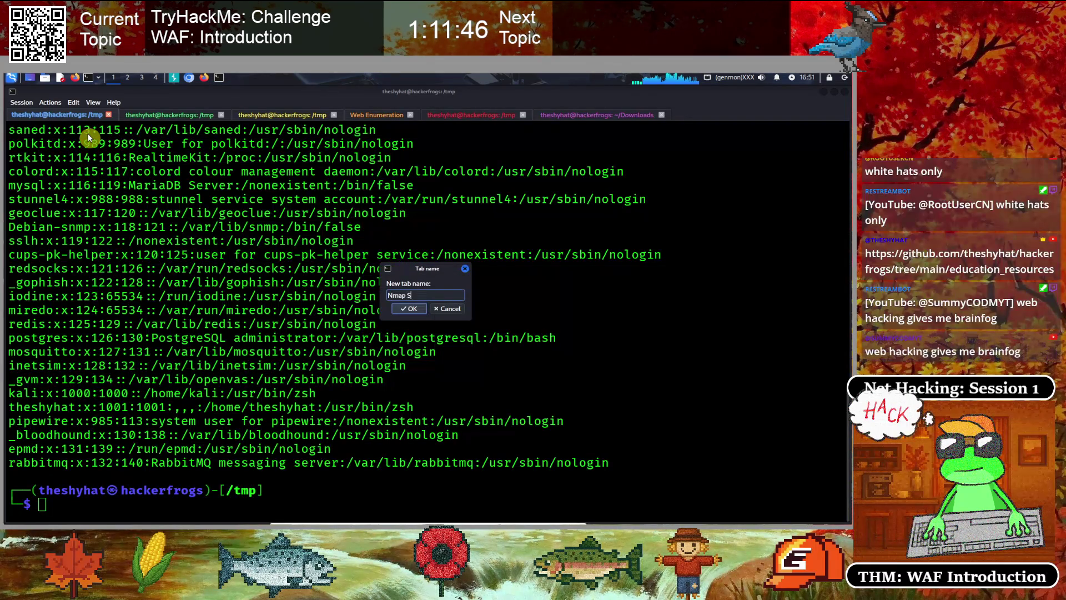
{"action": "key", "text": "Return"}
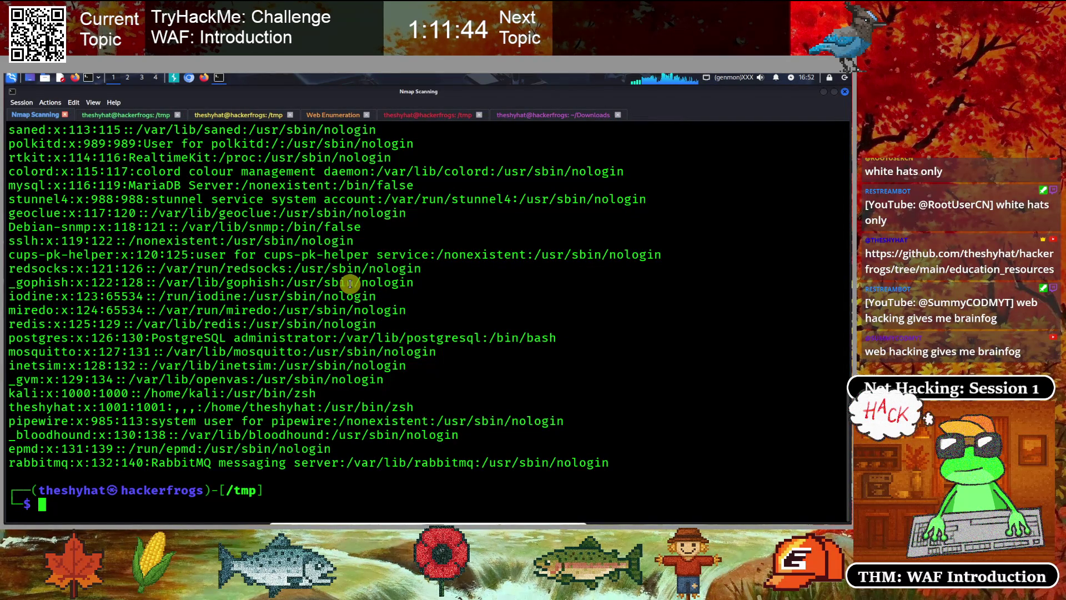
{"action": "key", "text": "ctrl+l"}
Copy the target machine's IP from the TryHackMe WAF room and return to a cleared terminal
{"action": "left_click", "coordinate": [140, 116]}
{"action": "left_click", "coordinate": [229, 115]}
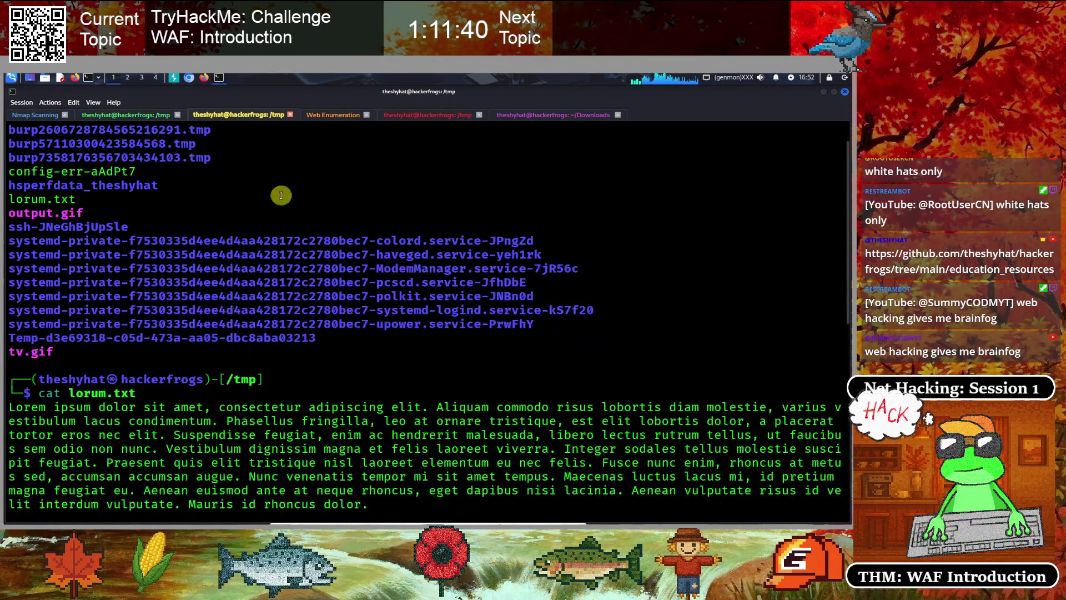
{"action": "left_click", "coordinate": [198, 78]}
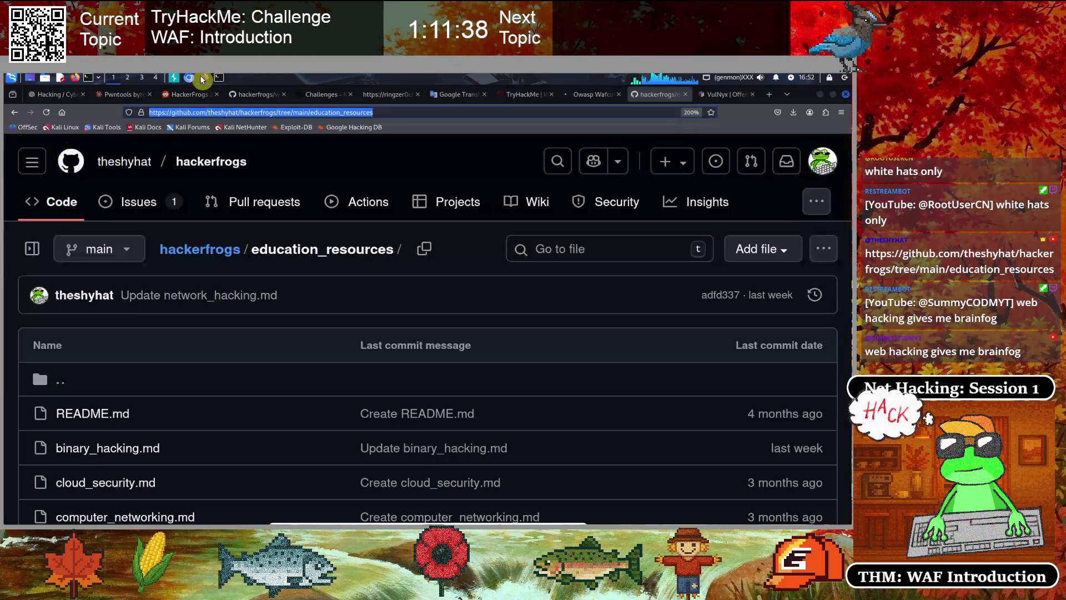
{"action": "left_click", "coordinate": [685, 94]}
{"action": "left_click", "coordinate": [521, 96]}
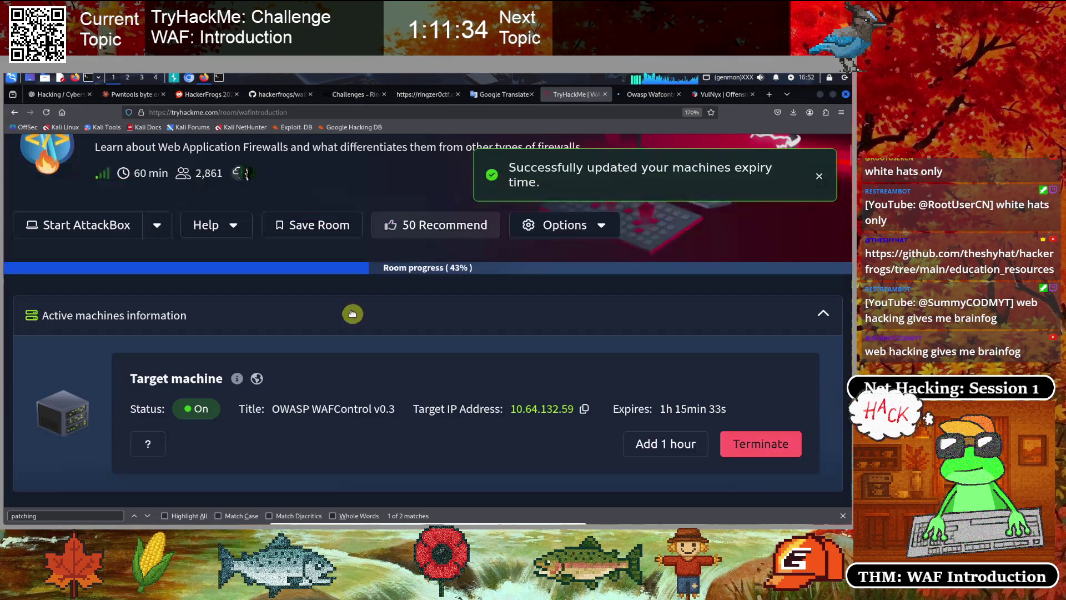
{"action": "left_click", "coordinate": [583, 409]}
{"action": "left_click", "coordinate": [219, 77]}
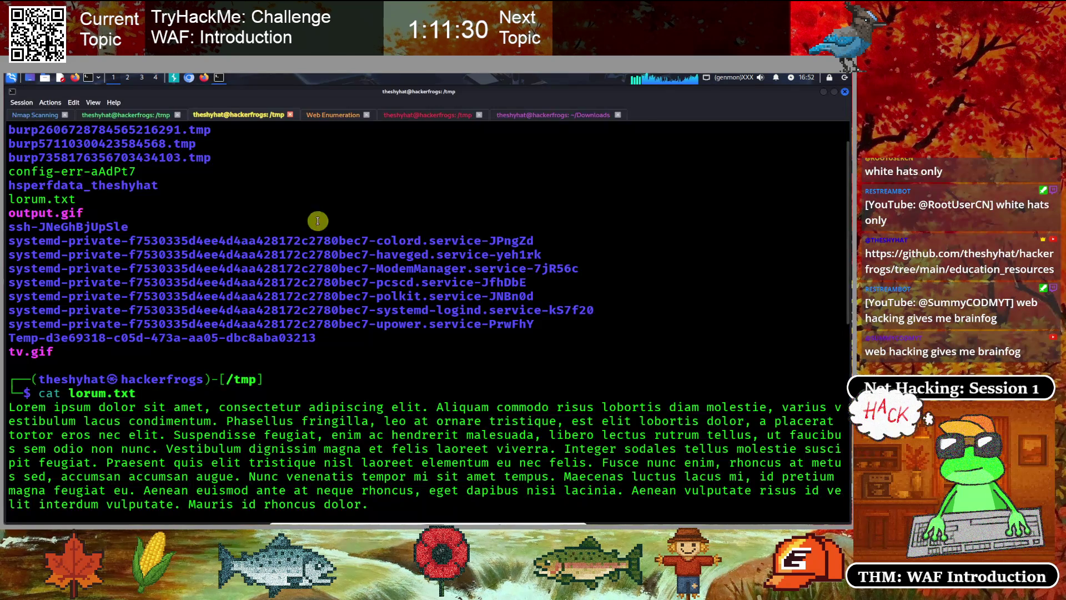
{"action": "key", "text": "ctrl+l"}
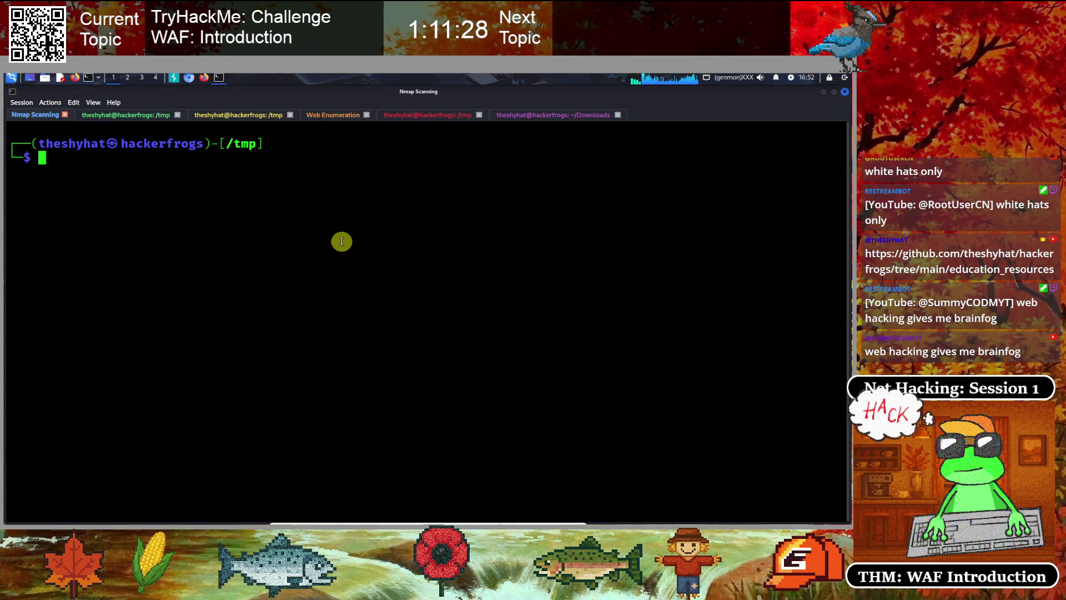
Edit the earlier nmap command into 'nmap -p- -T4 -vv 10.64.132.59' and run it
{"action": "key", "text": "Up"}
{"action": "key", "text": "Home"}
{"action": "key", "text": "Right"}
{"action": "key", "text": "Right"}
{"action": "key", "text": "Right"}
{"action": "key", "text": "alt+d"}
{"action": "key", "text": "alt+d"}
{"action": "key", "text": "alt+d"}
{"action": "type", "text": "-"}
{"action": "key", "text": "Right"}
{"action": "key", "text": "Right"}
{"action": "key", "text": "Right"}
{"action": "key", "text": "Right"}
{"action": "key", "text": "Right"}
{"action": "key", "text": "Right"}
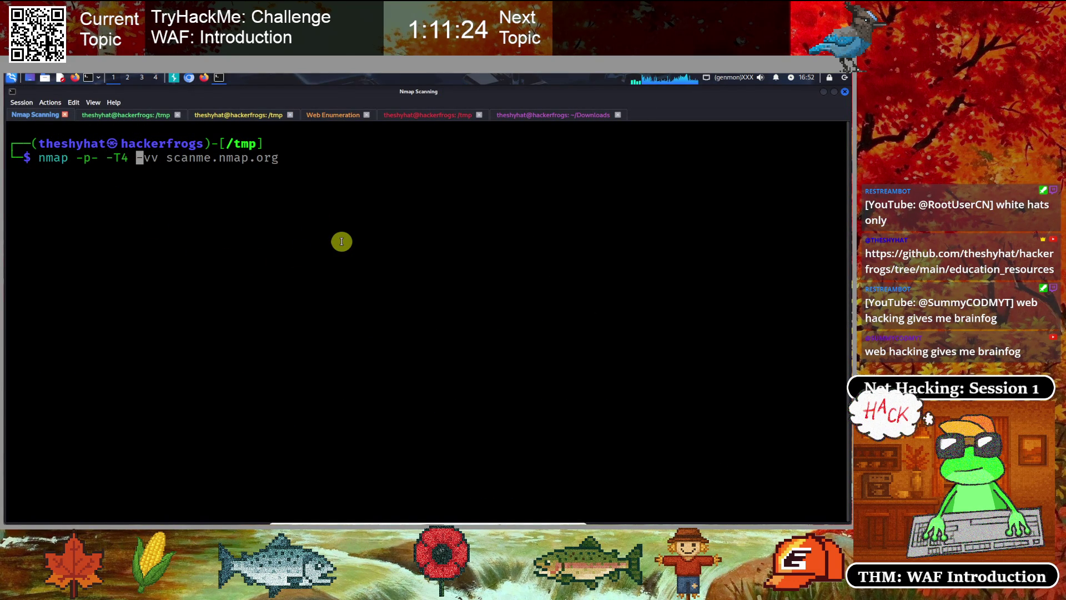
{"action": "key", "text": "ctrl+k"}
{"action": "type", "text": "10.64.132.59"}
{"action": "key", "text": "Home"}
{"action": "key", "text": "Return"}
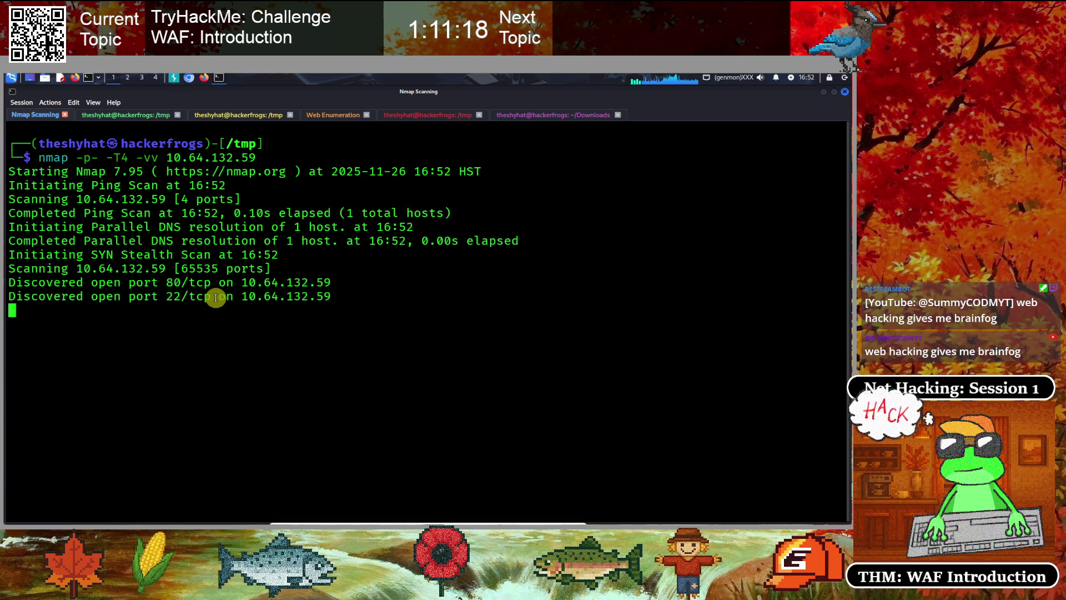
Highlight the open port 80 finding and the target IP in the scan output
{"action": "left_click_drag", "start_coordinate": [98, 283], "coordinate": [245, 285]}
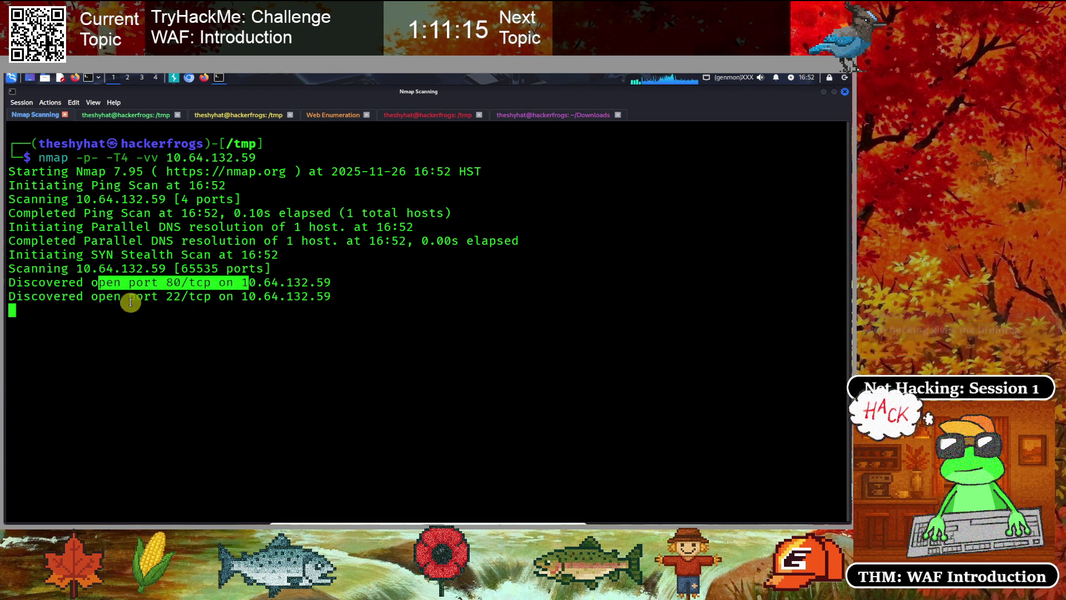
{"action": "left_click", "coordinate": [194, 309]}
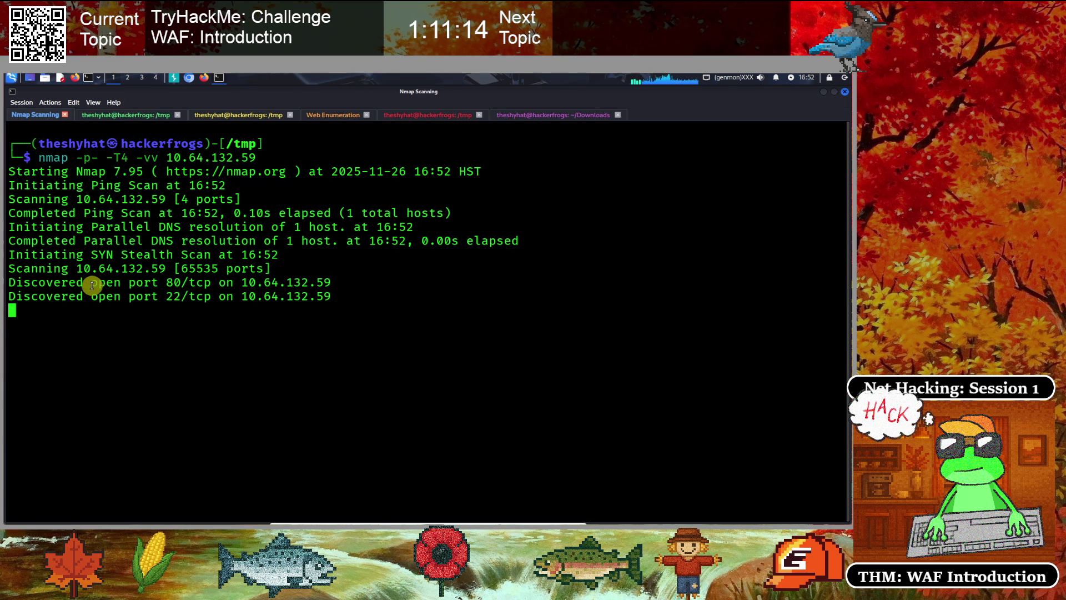
{"action": "left_click_drag", "start_coordinate": [92, 283], "coordinate": [281, 282]}
{"action": "left_click", "coordinate": [152, 321]}
{"action": "mouse_move", "coordinate": [166, 158]}
{"action": "left_mouse_down"}
{"action": "mouse_move", "coordinate": [266, 158]}
{"action": "mouse_move", "coordinate": [255, 158]}
{"action": "left_mouse_up"}
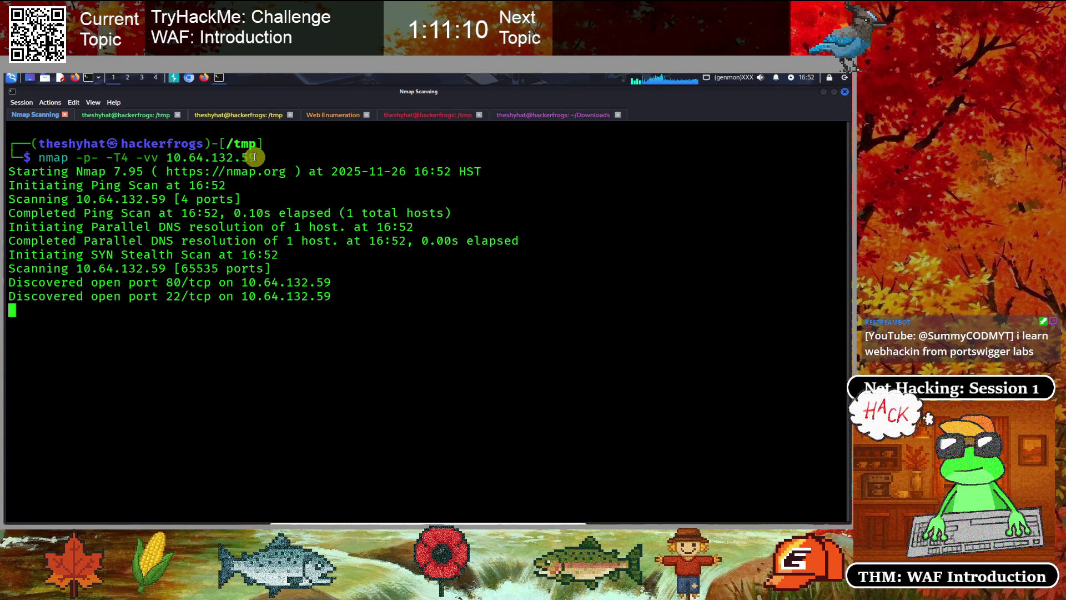
{"action": "right_click", "coordinate": [176, 159]}
{"action": "left_click", "coordinate": [189, 160]}
{"action": "left_click", "coordinate": [204, 77]}
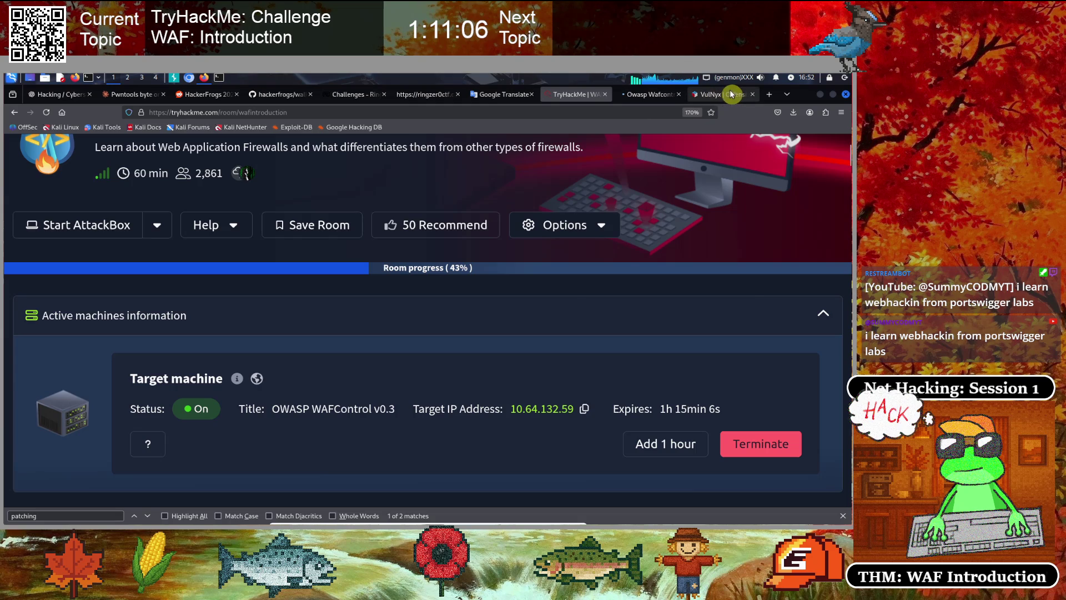
{"action": "left_click", "coordinate": [719, 95]}
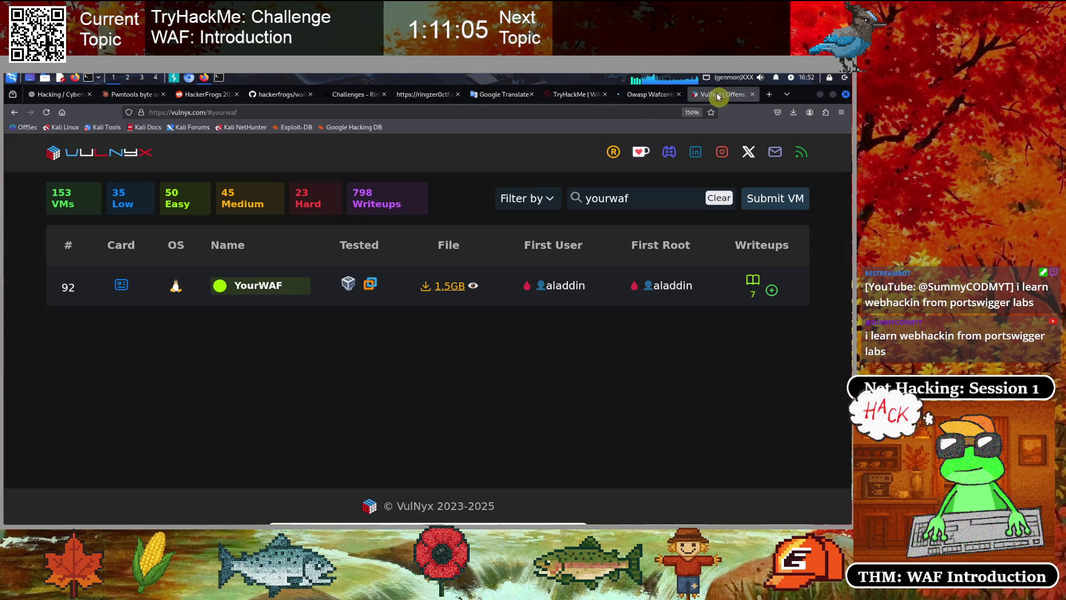
{"action": "left_click", "coordinate": [528, 108]}
{"action": "key", "text": "ctrl+v"}
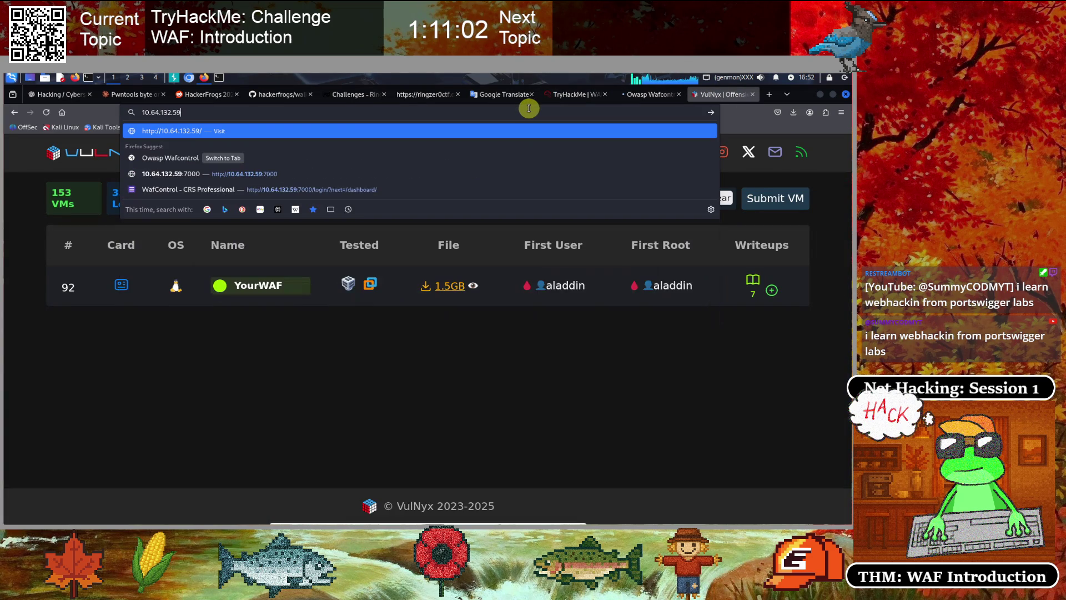
{"action": "type", "text": "http://"}
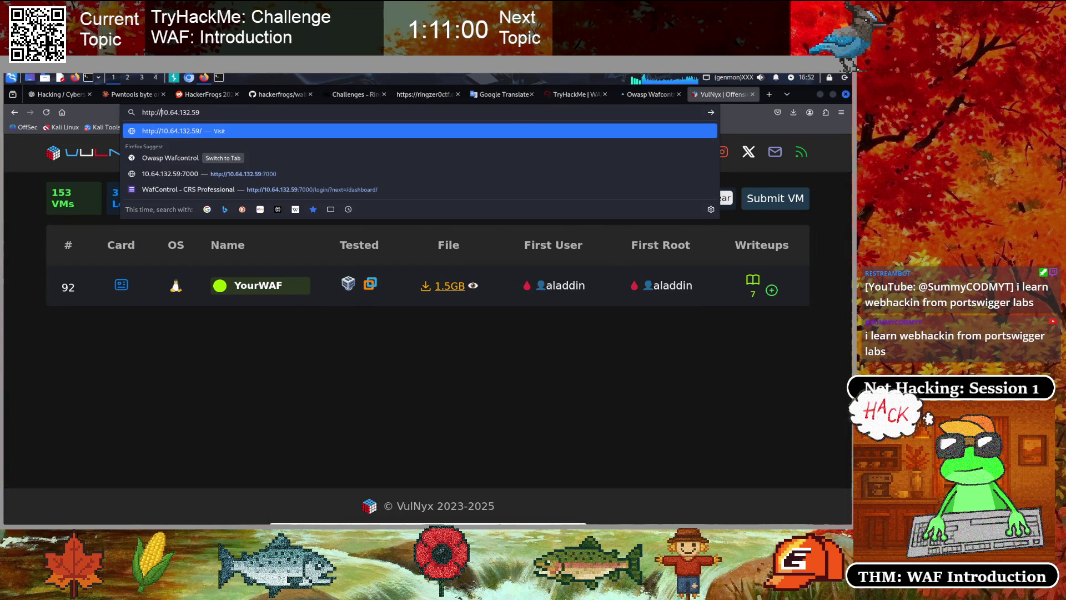
{"action": "key", "text": "Return"}
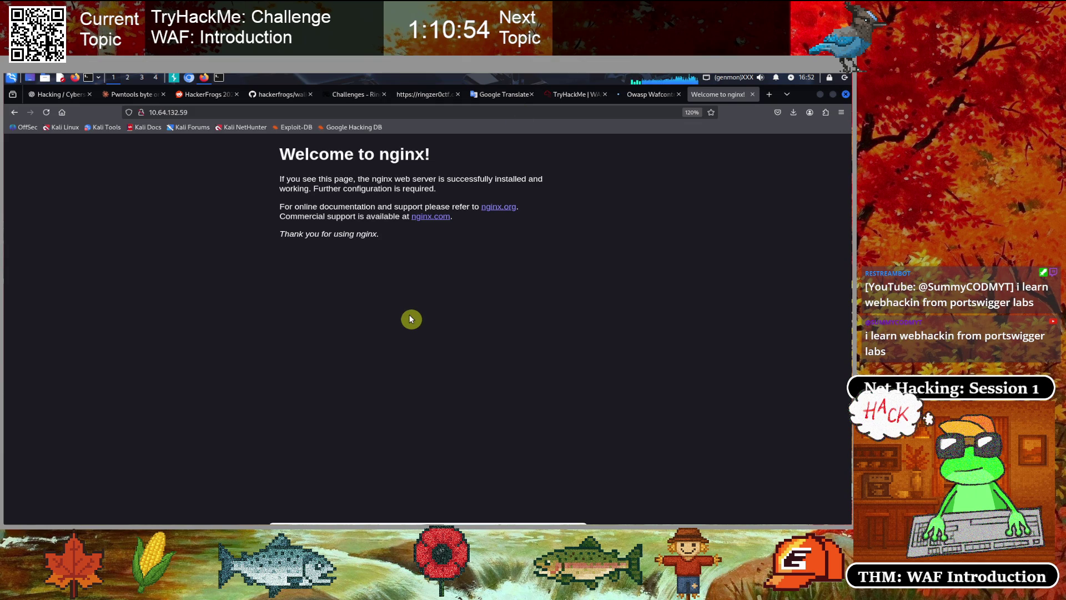
Zoom the nginx welcome page to 240%
{"action": "key", "text": "ctrl+plus"}
{"action": "key", "text": "ctrl+plus"}
{"action": "key", "text": "ctrl+plus"}
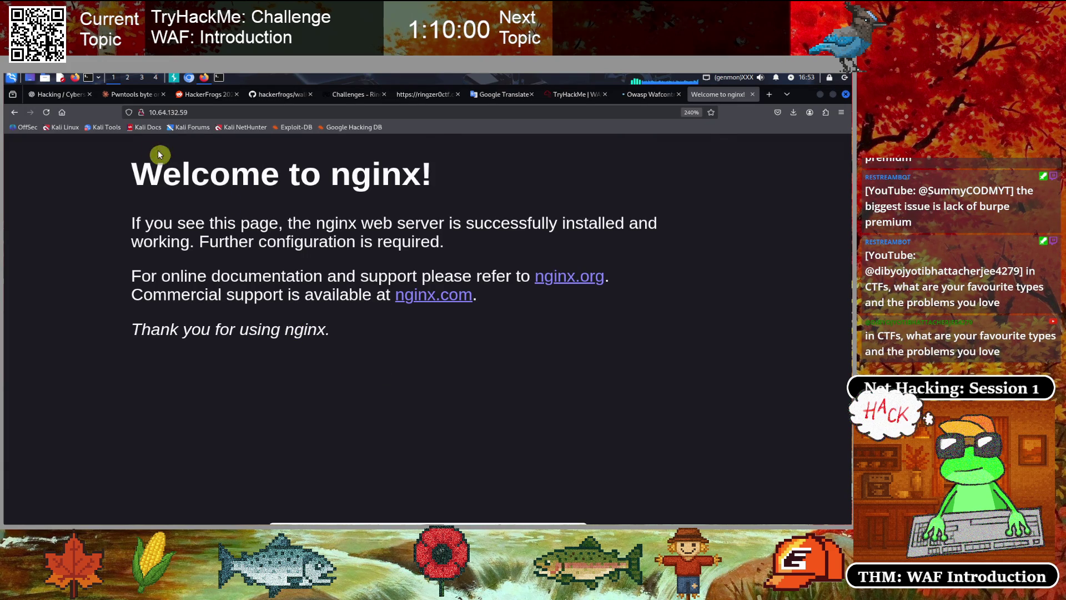
{"action": "left_click", "coordinate": [209, 110]}
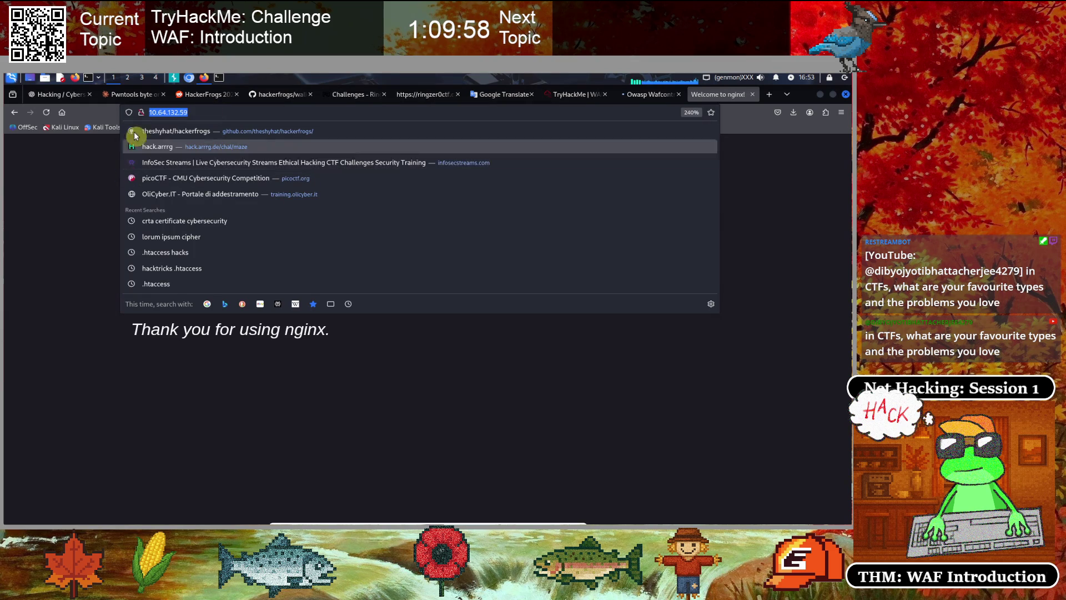
{"action": "left_click", "coordinate": [219, 77]}
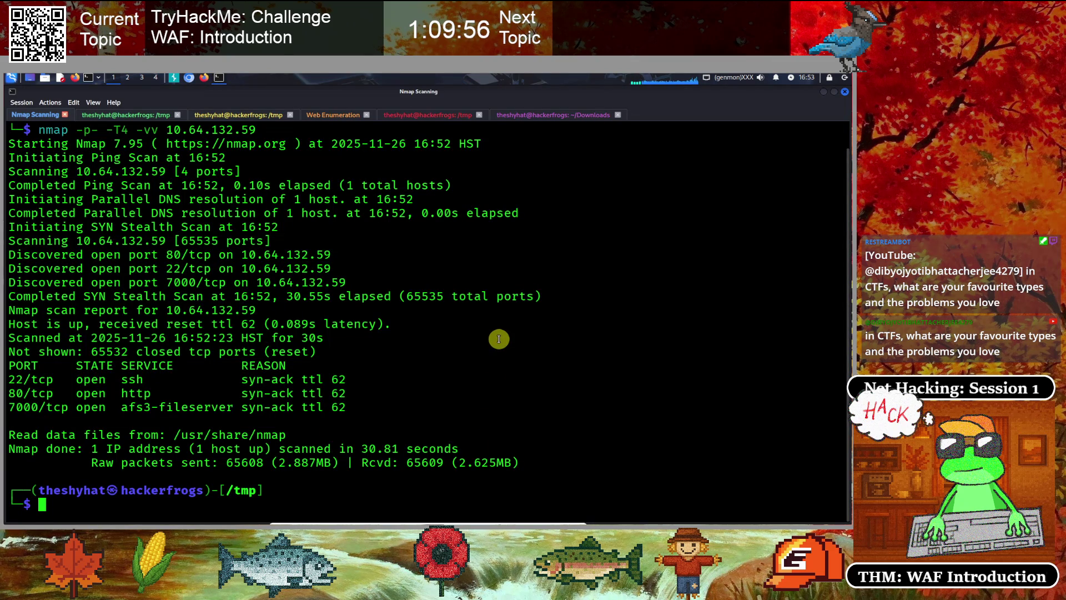
{"action": "key", "text": "ctrl+shift+v"}
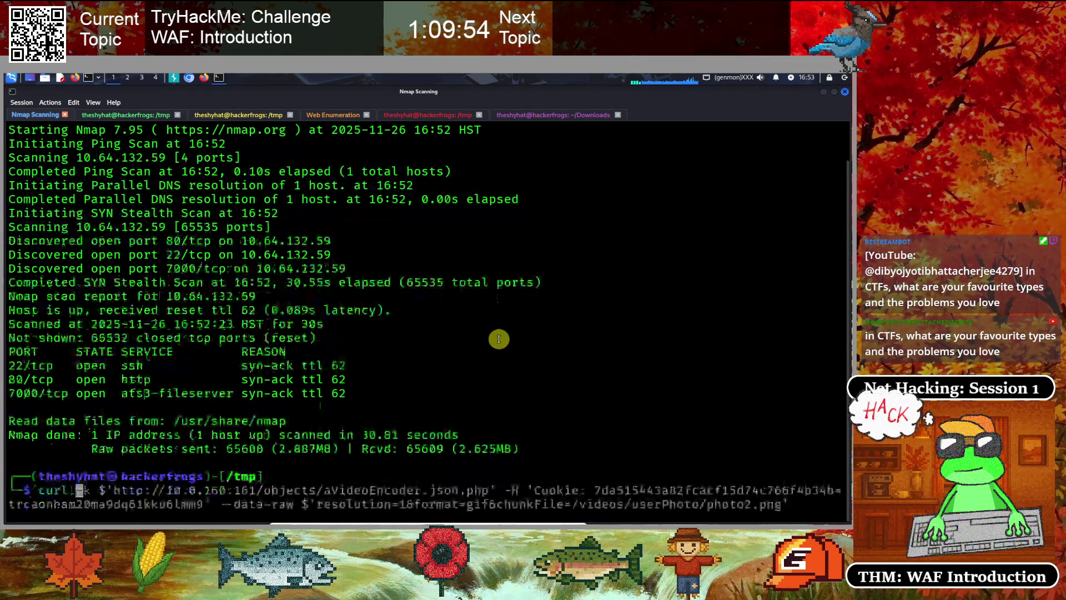
{"action": "key", "text": "Up"}
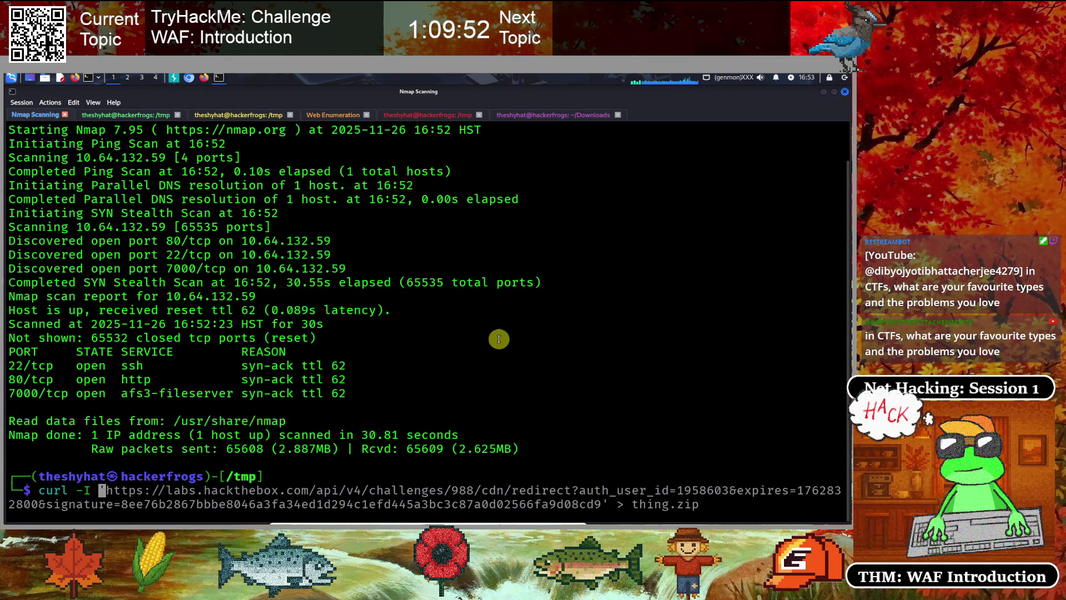
{"action": "key", "text": "Up"}
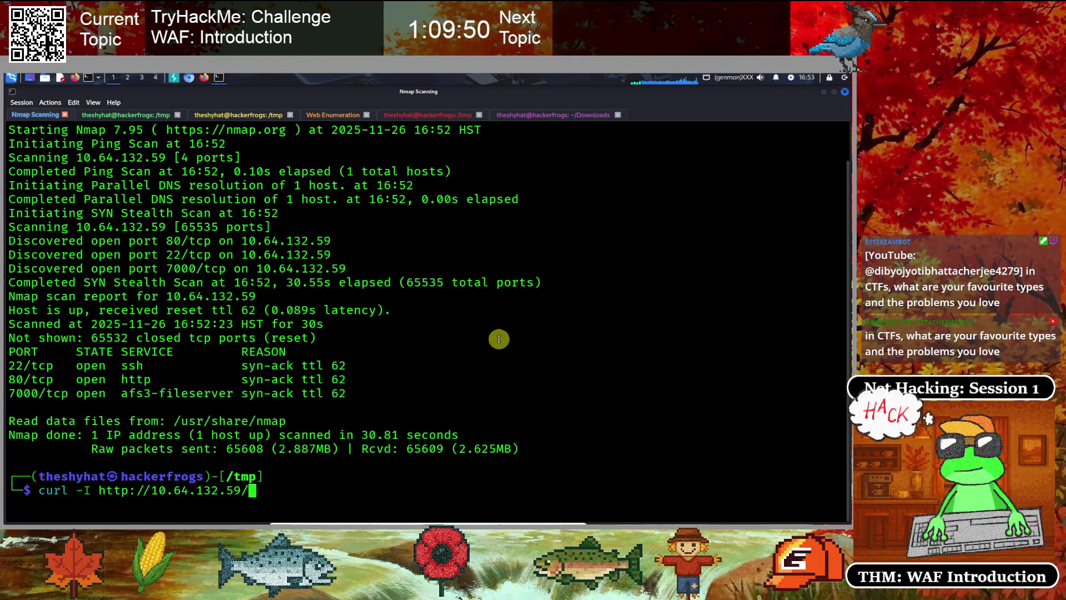
{"action": "type", "text": "?"}
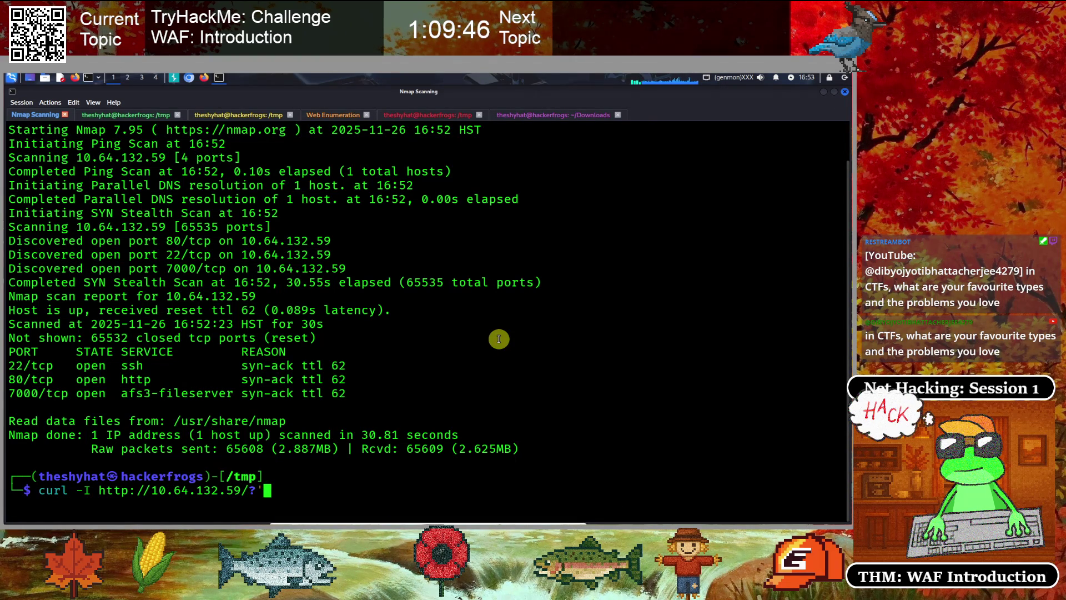
{"action": "key", "text": "Left"}
{"action": "key", "text": "Left"}
{"action": "key", "text": "Left"}
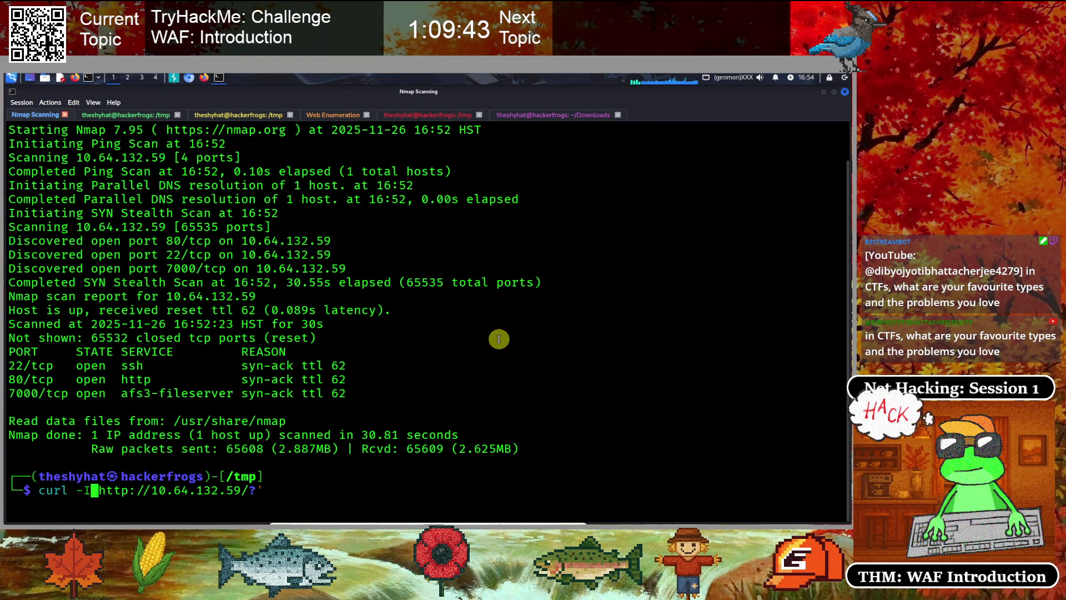
{"action": "type", "text": "'"}
{"action": "key", "text": "End"}
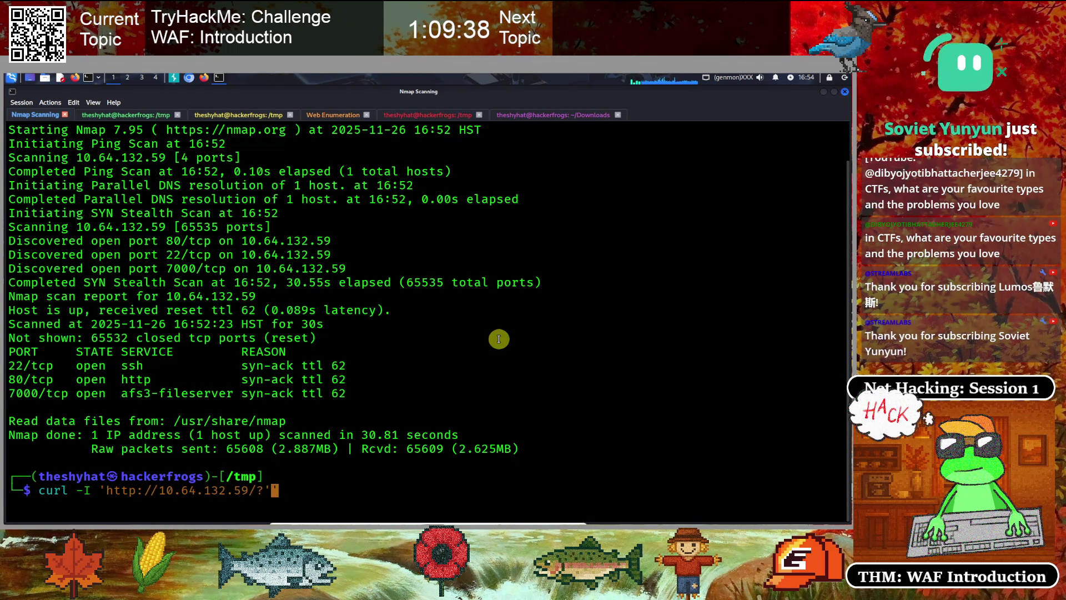
{"action": "type", "text": "\" or 1=1"}
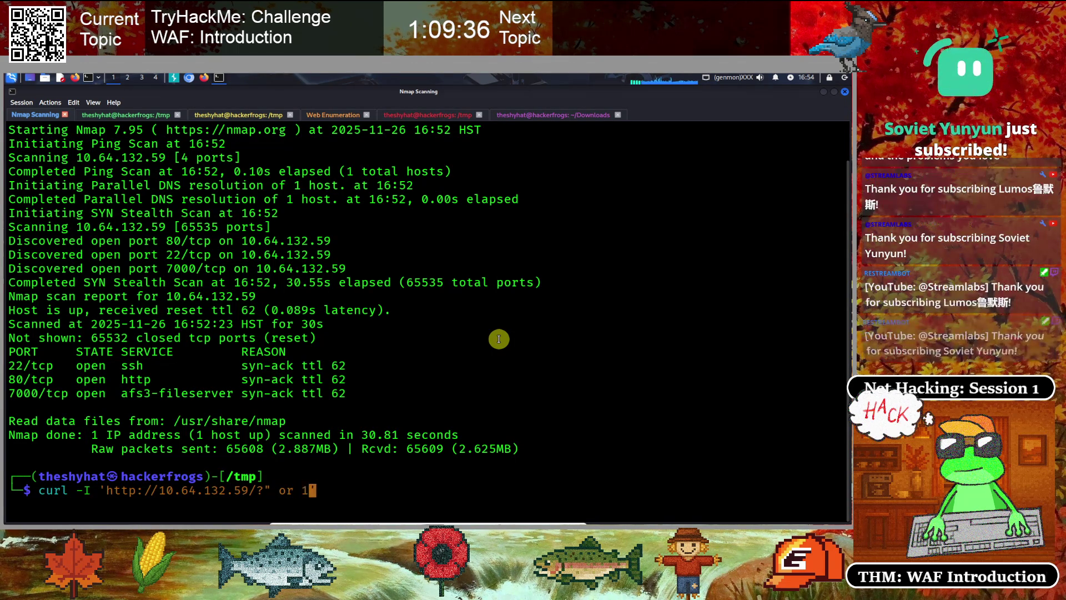
{"action": "type", "text": " -- '"}
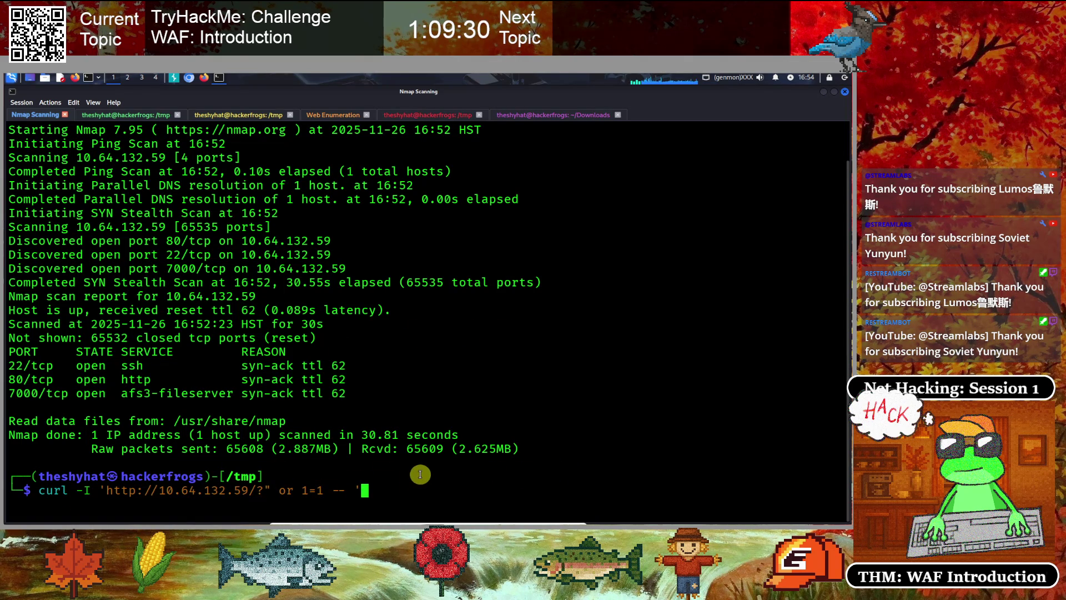
{"action": "key", "text": "Return"}
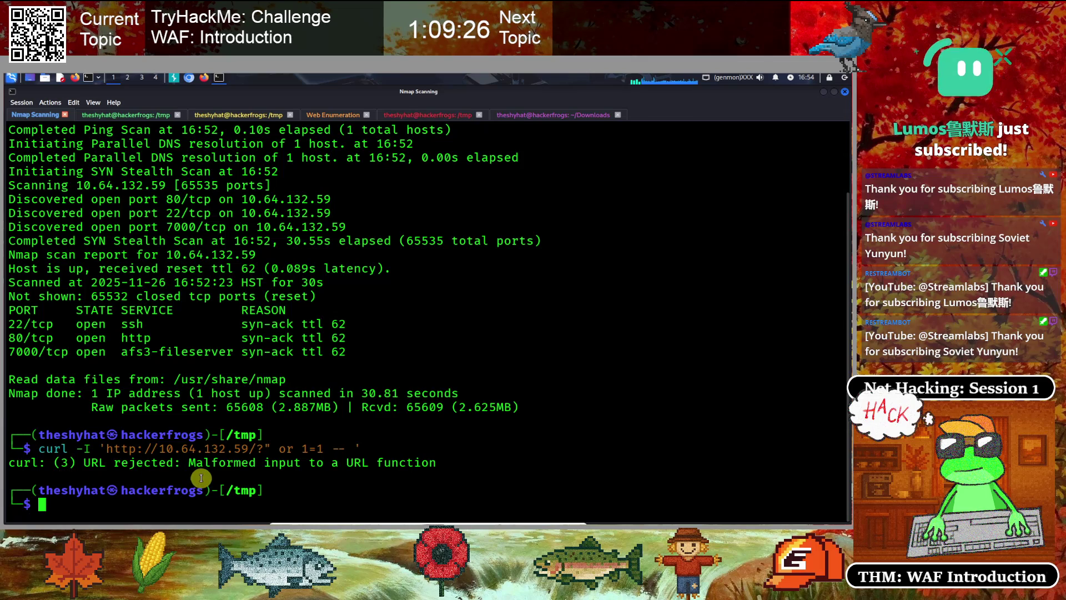
Send the injection curl again with a ?file= parameter before the payload
{"action": "key", "text": "Up"}
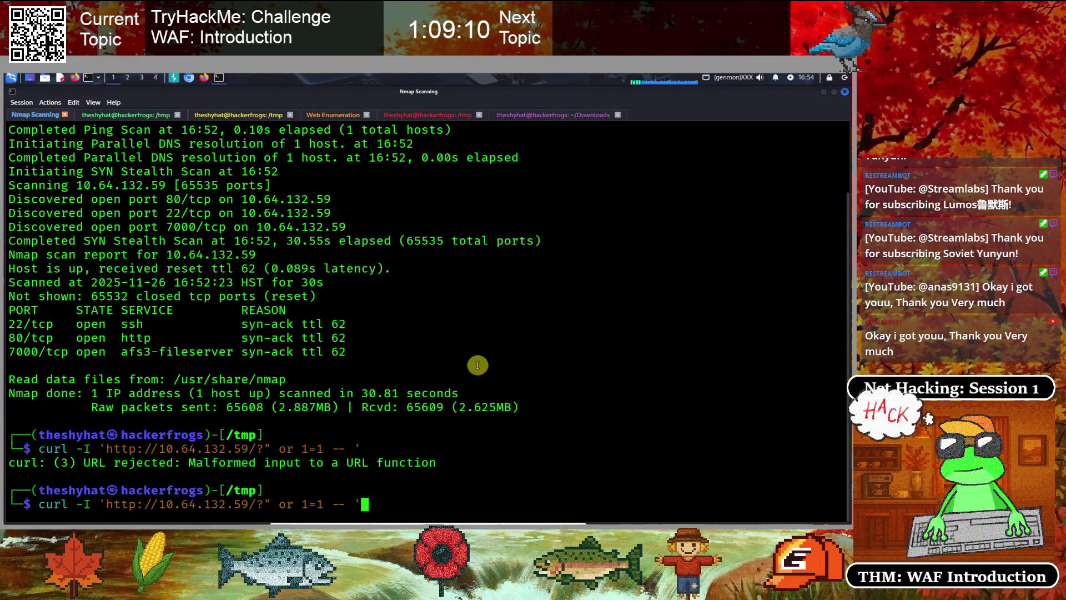
{"action": "key", "text": "Left"}
{"action": "key", "text": "Left"}
{"action": "key", "text": "Left"}
{"action": "key", "text": "Left"}
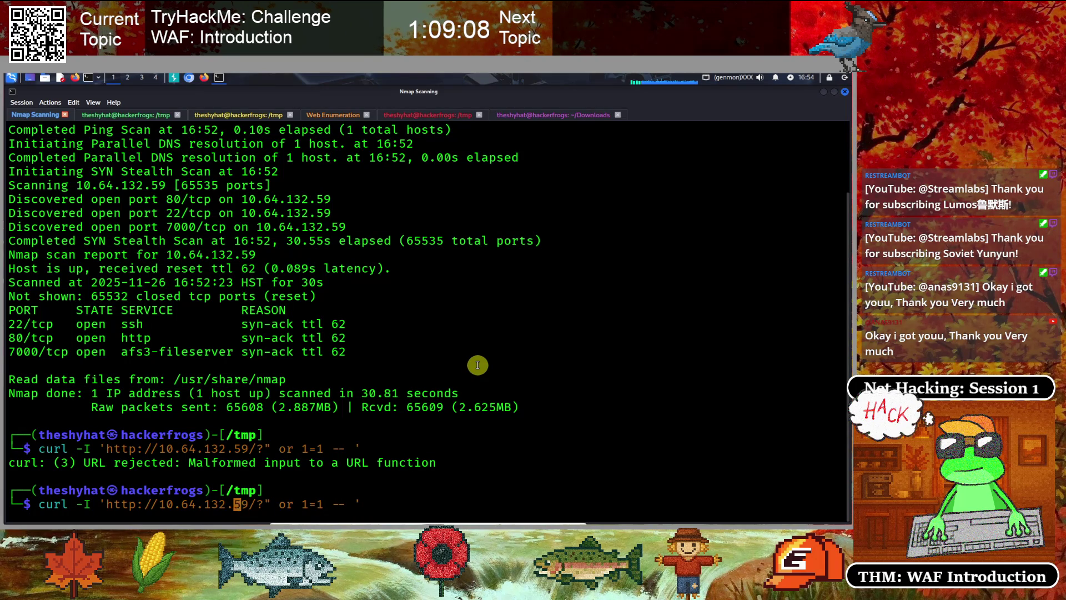
{"action": "key", "text": "End"}
{"action": "key", "text": "Left"}
{"action": "key", "text": "Left"}
{"action": "key", "text": "Left"}
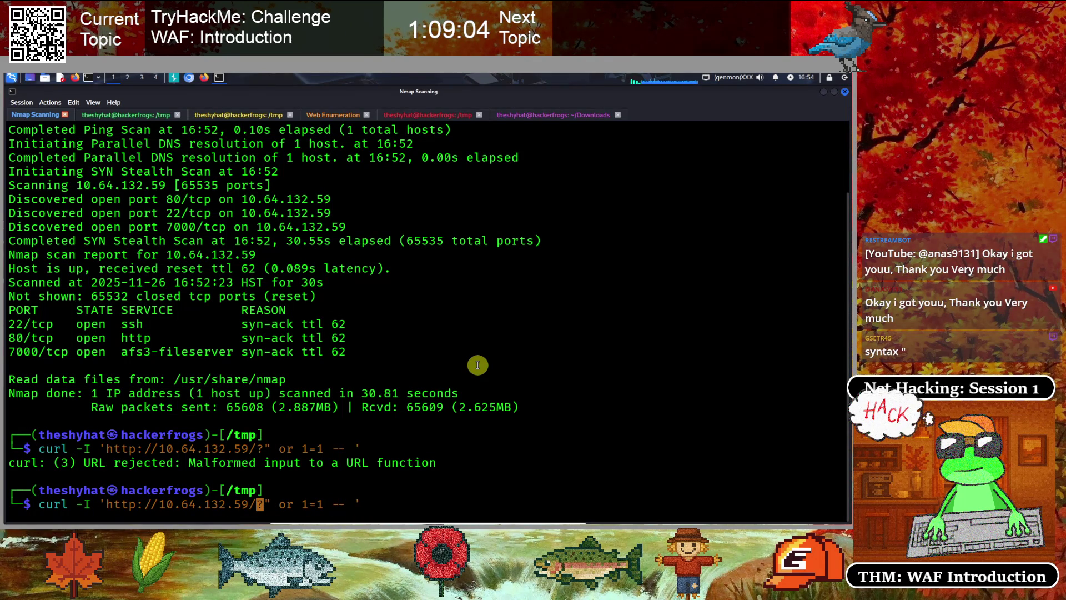
{"action": "key", "text": "Left"}
{"action": "key", "text": "Left"}
{"action": "key", "text": "Left"}
{"action": "key", "text": "Right"}
{"action": "key", "text": "Right"}
{"action": "key", "text": "Right"}
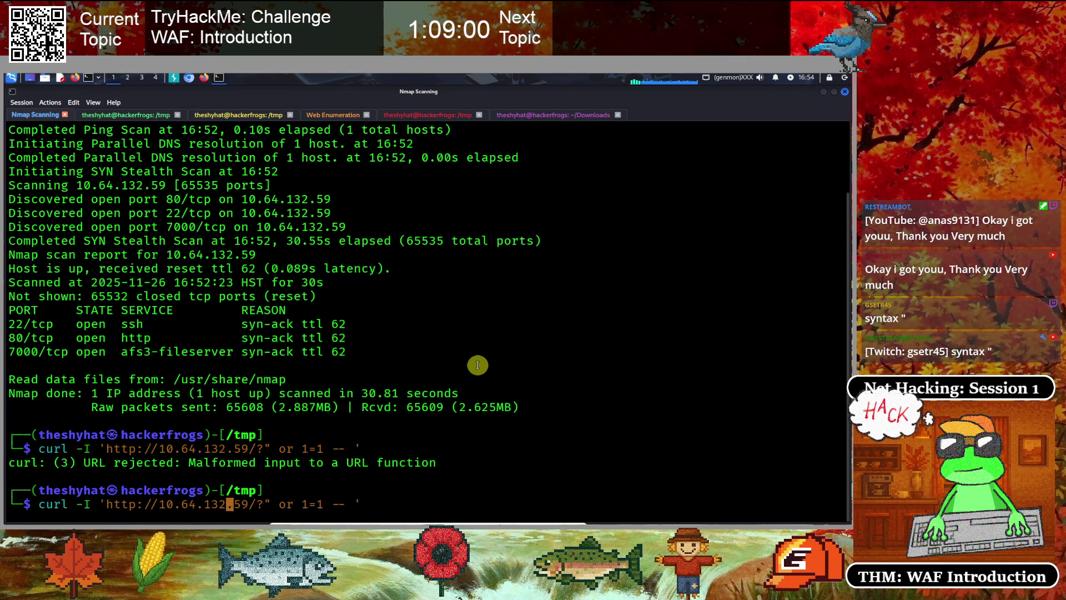
{"action": "key", "text": "Right"}
{"action": "key", "text": "Right"}
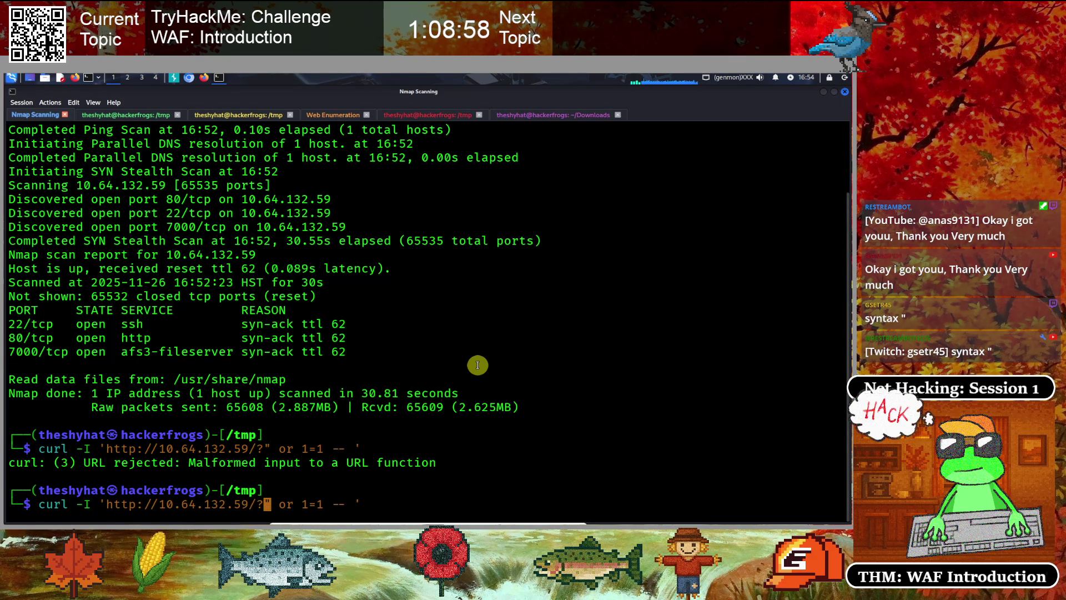
{"action": "type", "text": "file"}
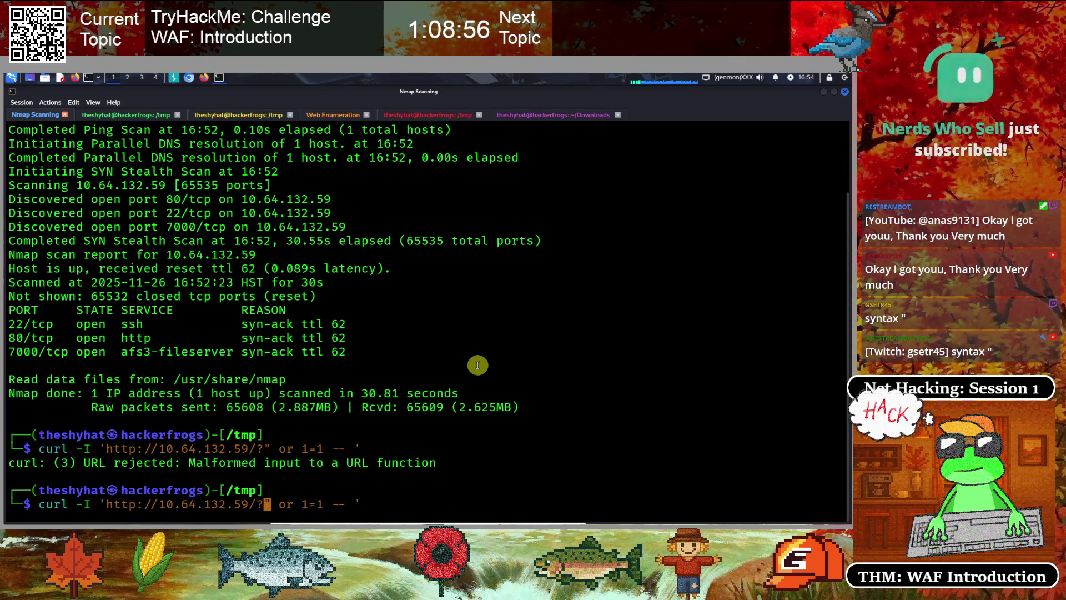
{"action": "type", "text": "="}
{"action": "key", "text": "Delete"}
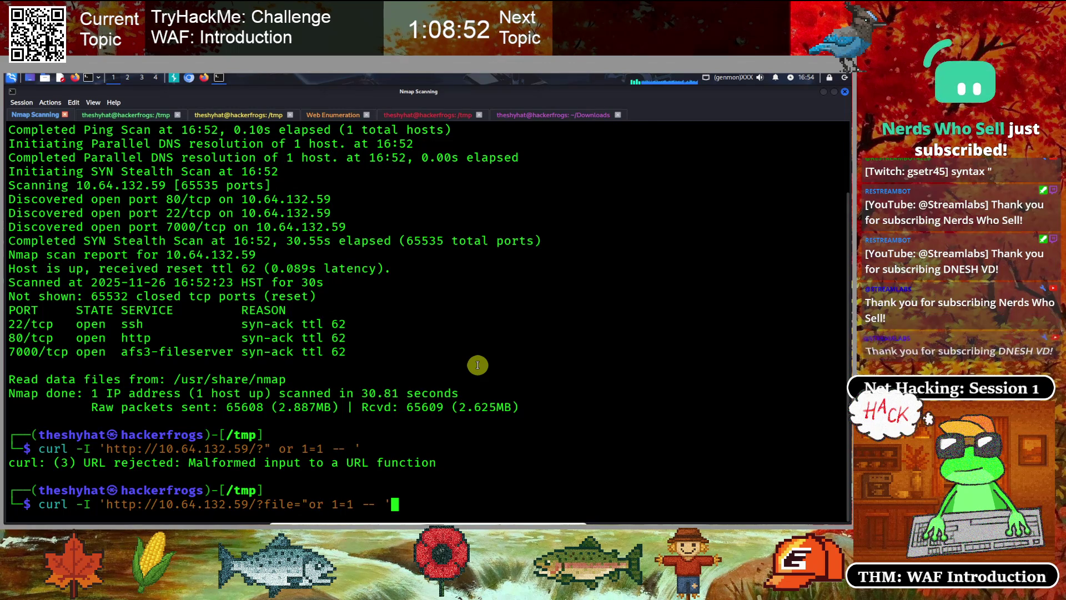
{"action": "key", "text": "Return"}
Rerun the ?file= injection request with the stray quote removed
{"action": "key", "text": "Up"}
{"action": "key", "text": "Left"}
{"action": "key", "text": "Left"}
{"action": "key", "text": "Left"}
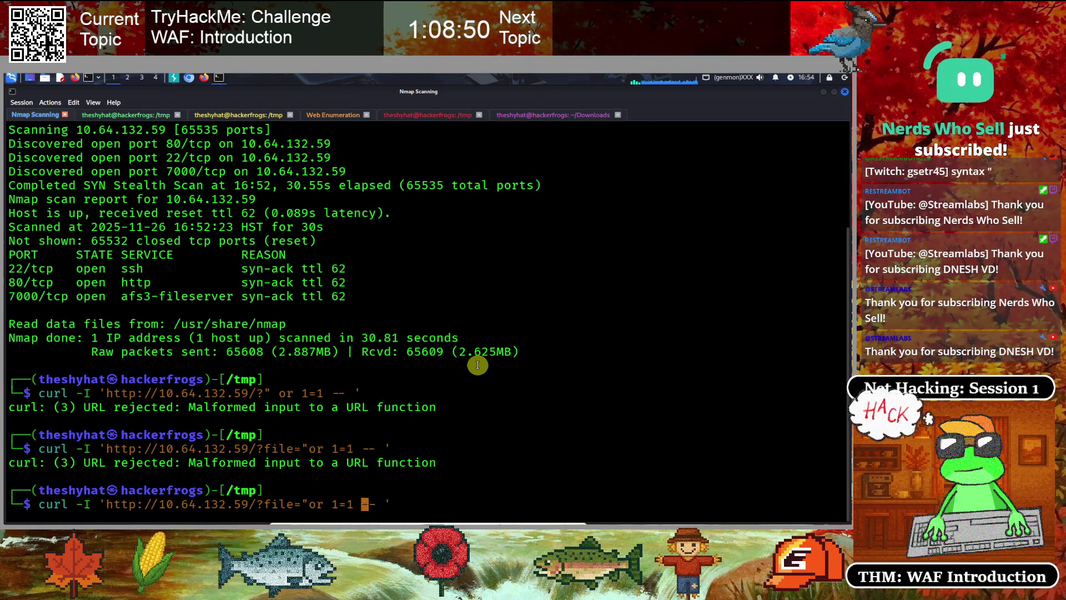
{"action": "key", "text": "Right"}
{"action": "key", "text": "BackSpace"}
{"action": "key", "text": "Return"}
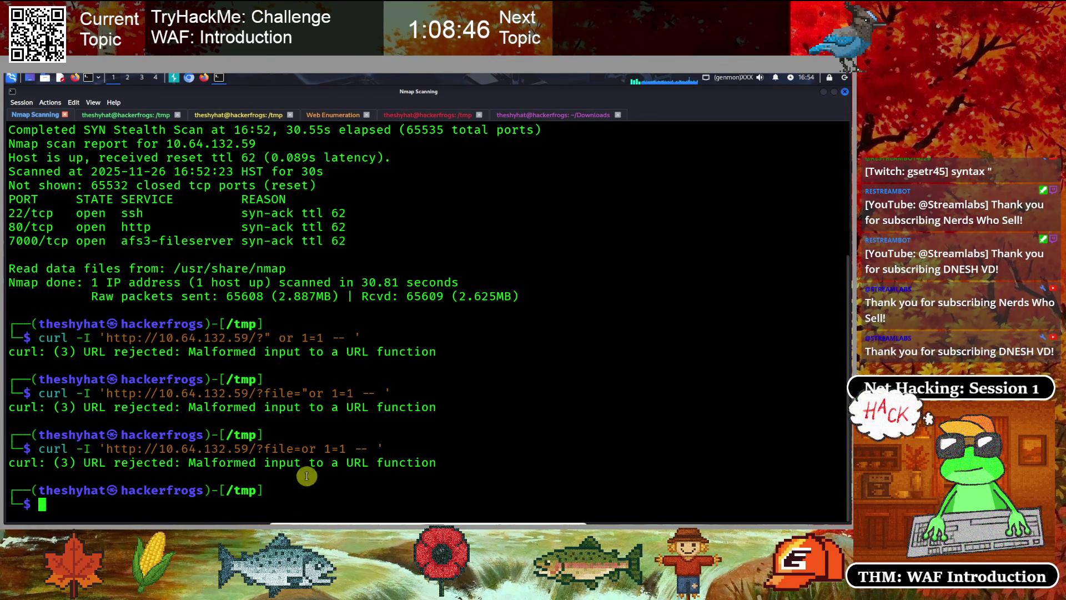
Strip the payload and send a plain curl -I to the site root, getting 200 OK
{"action": "key", "text": "Up"}
{"action": "key", "text": "Home"}
{"action": "key", "text": "End"}
{"action": "key", "text": "Left"}
{"action": "key", "text": "BackSpace"}
{"action": "key", "text": "BackSpace"}
{"action": "key", "text": "BackSpace"}
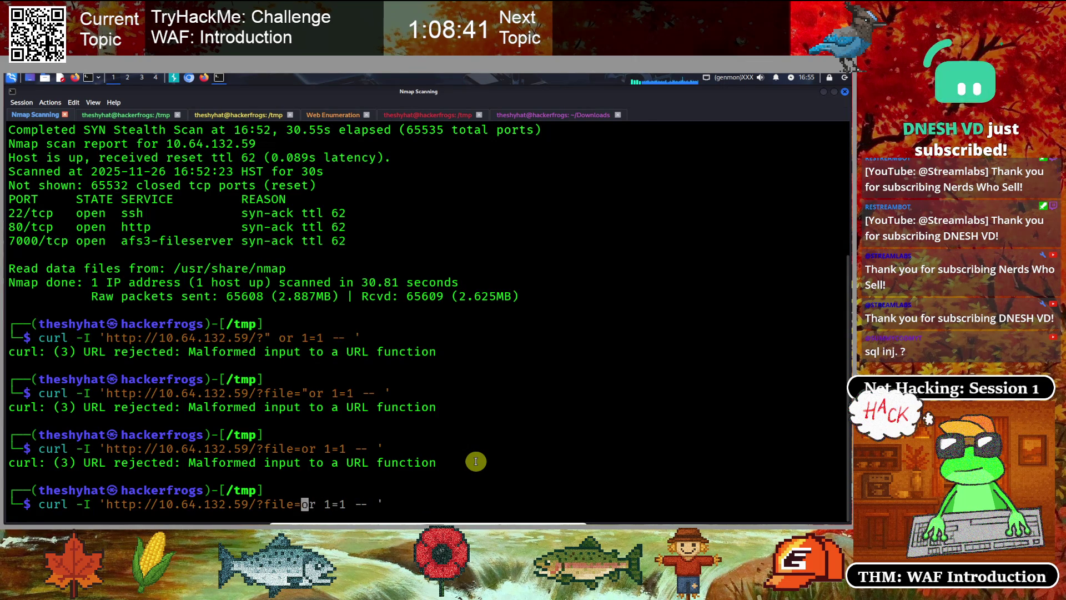
{"action": "key", "text": "End"}
{"action": "key", "text": "Return"}
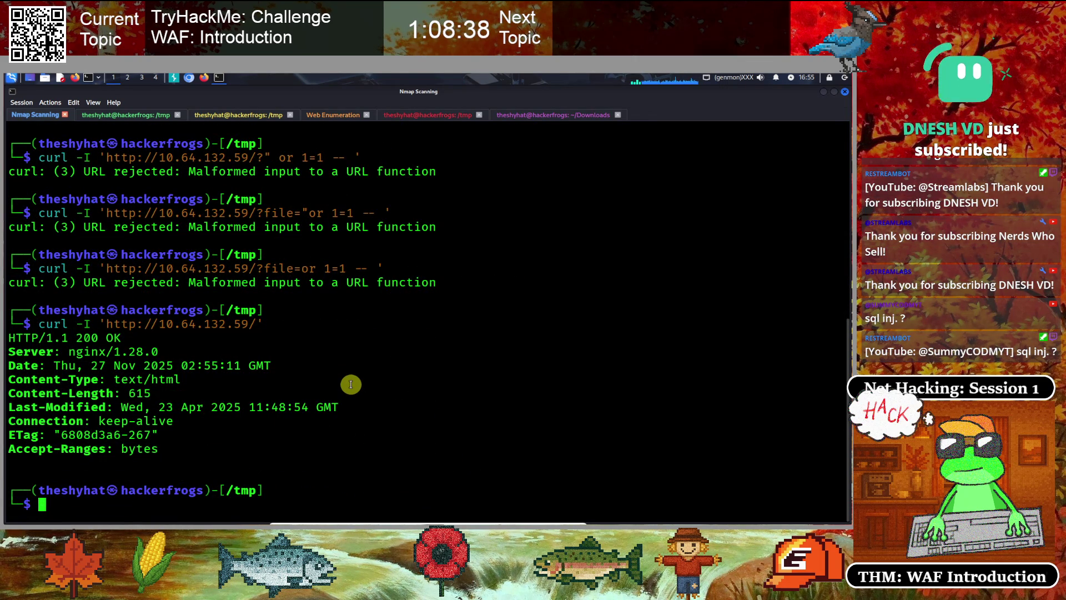
Request ../../../../../etc/passwd from 10.64.132.59 with curl and highlight the 404 Not Found reply
{"action": "key", "text": "Up"}
{"action": "key", "text": "Left"}
{"action": "key", "text": "Left"}
{"action": "key", "text": "Left"}
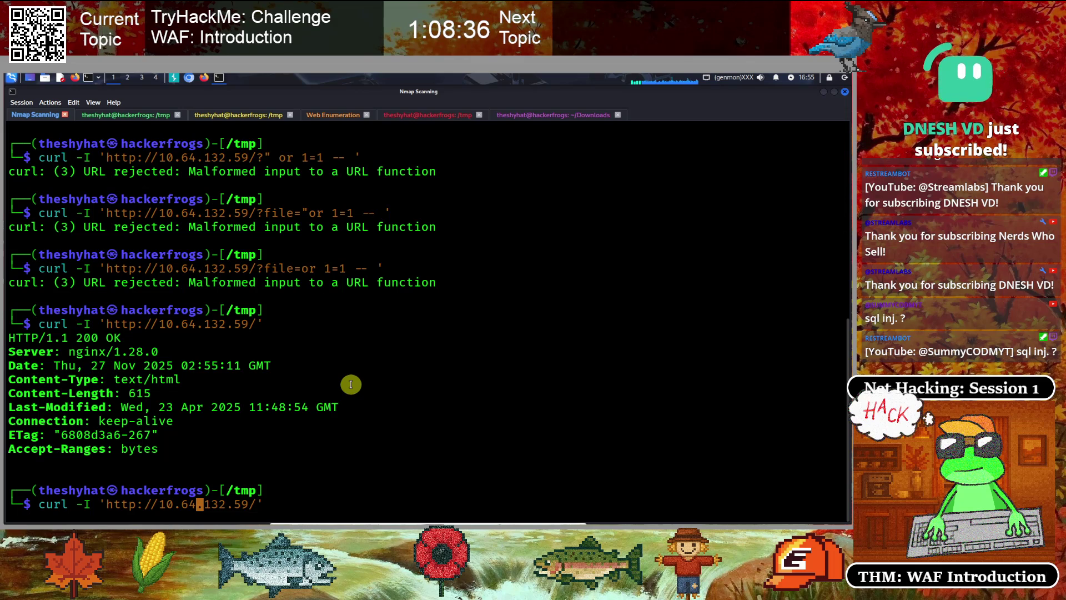
{"action": "key", "text": "Right"}
{"action": "key", "text": "Right"}
{"action": "key", "text": "Right"}
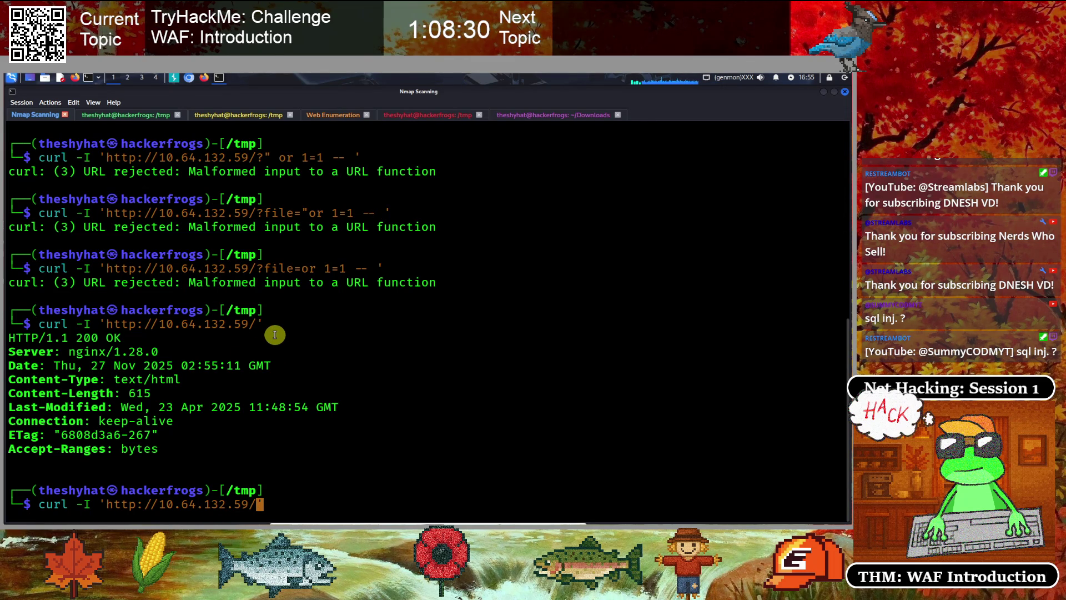
{"action": "type", "text": "../../../"}
{"action": "type", "text": "../../"}
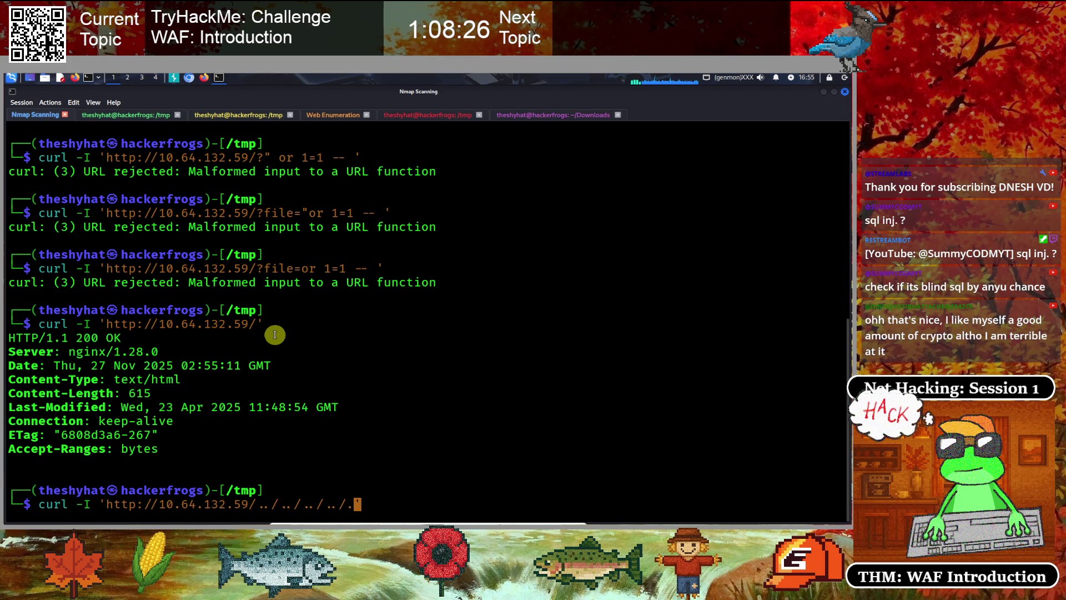
{"action": "type", "text": "etc/pass"}
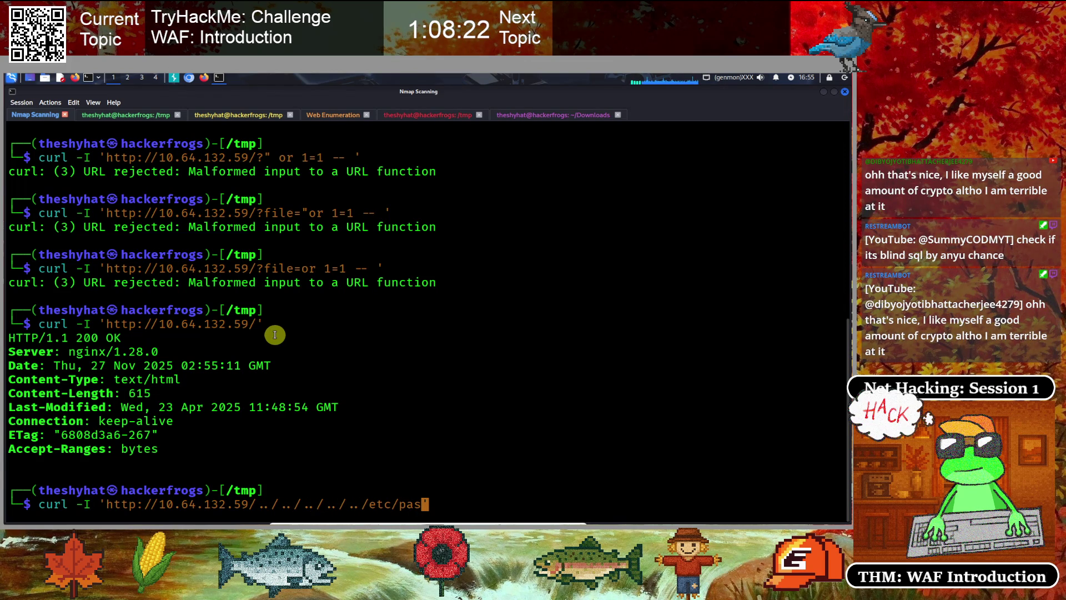
{"action": "type", "text": "wd"}
{"action": "key", "text": "Return"}
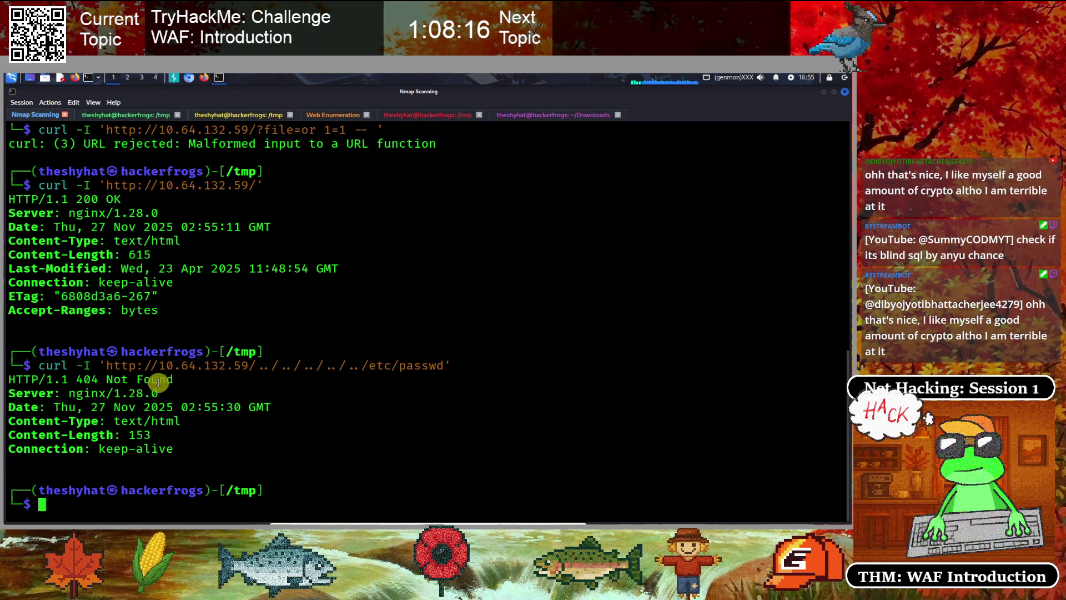
{"action": "mouse_move", "coordinate": [186, 365]}
{"action": "left_mouse_down"}
{"action": "mouse_move", "coordinate": [190, 383]}
{"action": "mouse_move", "coordinate": [475, 367]}
{"action": "left_mouse_up"}
{"action": "left_click", "coordinate": [349, 432]}
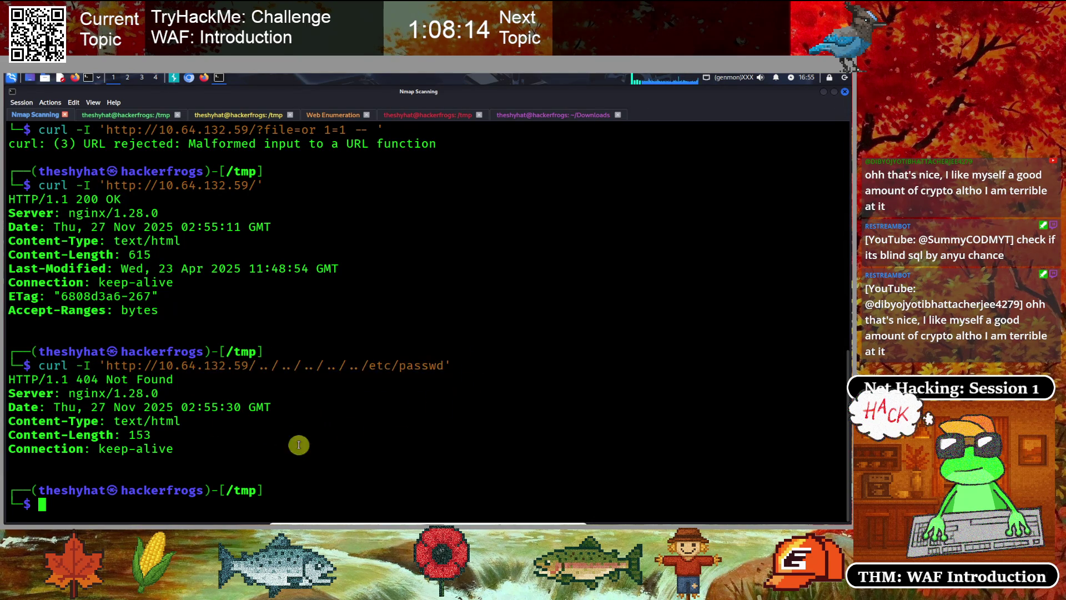
{"action": "mouse_move", "coordinate": [12, 380]}
{"action": "left_mouse_down"}
{"action": "mouse_move", "coordinate": [236, 394]}
{"action": "mouse_move", "coordinate": [264, 409]}
{"action": "left_mouse_up"}
Copy the room's 403 Forbidden example URL containing test' OR 1=1 from the TryHackMe page
{"action": "left_click", "coordinate": [264, 409]}
{"action": "left_click", "coordinate": [204, 77]}
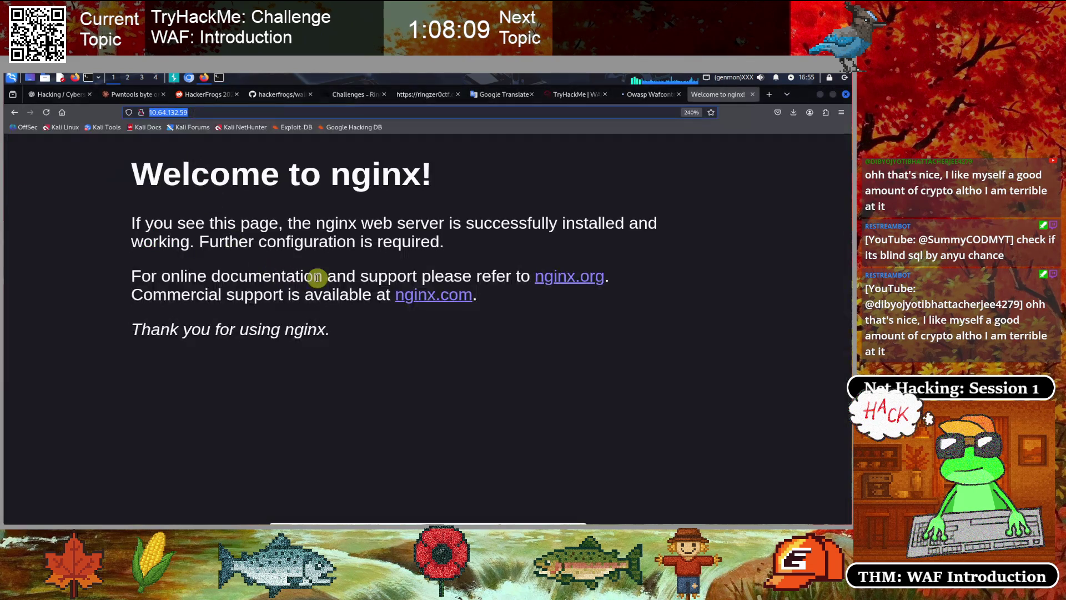
{"action": "left_click", "coordinate": [572, 95]}
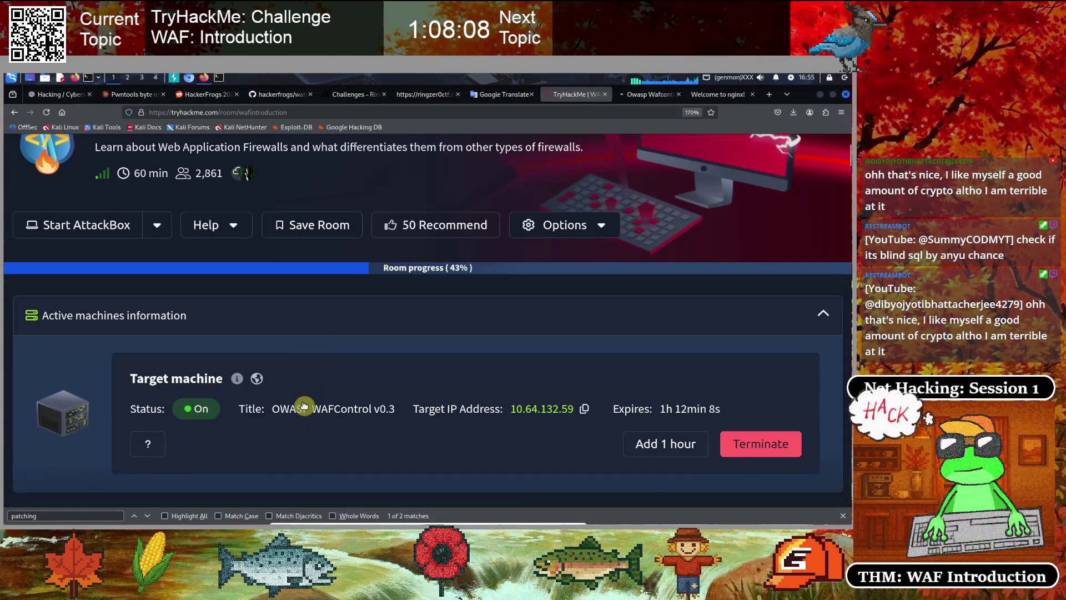
{"action": "scroll", "coordinate": [304, 409], "scroll_direction": "down", "scroll_amount": 15}
{"action": "scroll", "coordinate": [309, 384], "scroll_direction": "down", "scroll_amount": 20}
{"action": "scroll", "coordinate": [309, 384], "scroll_direction": "down", "scroll_amount": 5}
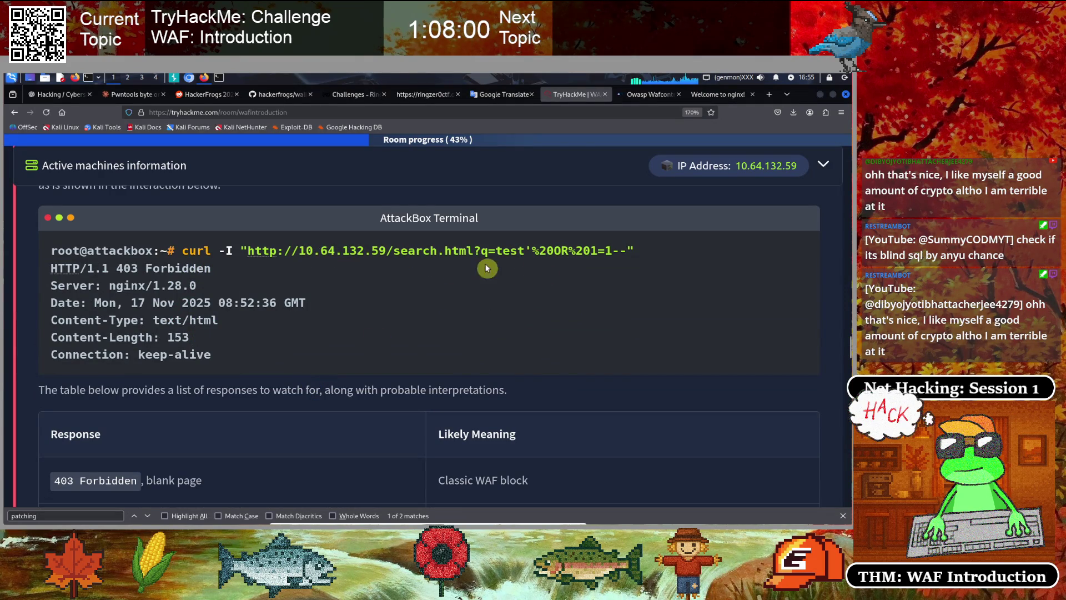
{"action": "left_click_drag", "start_coordinate": [618, 251], "coordinate": [636, 250]}
{"action": "left_click_drag", "start_coordinate": [545, 256], "coordinate": [234, 250]}
{"action": "right_click", "coordinate": [256, 252]}
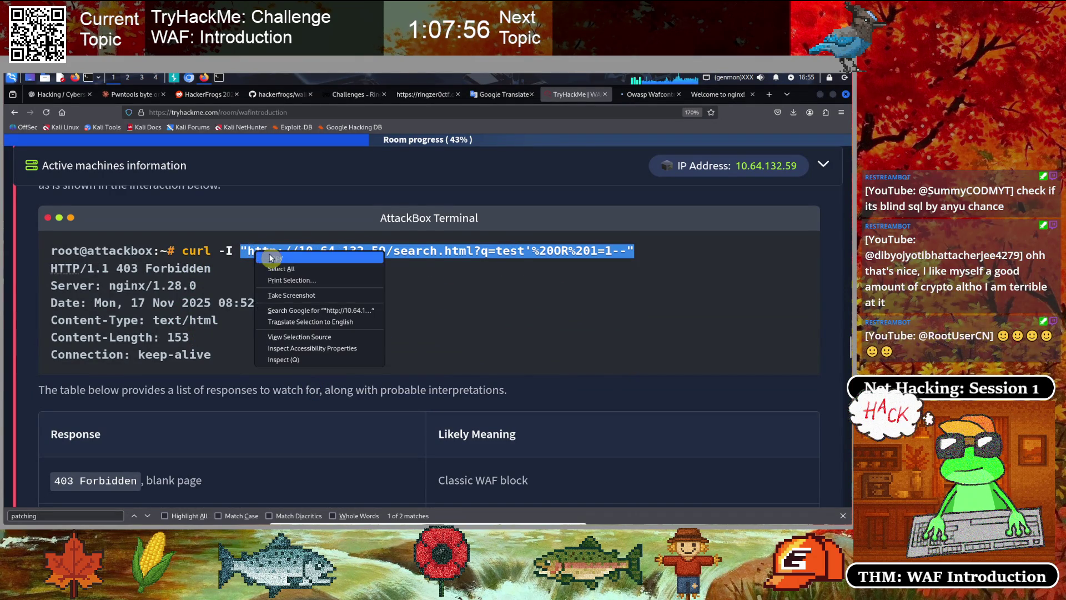
{"action": "left_click", "coordinate": [271, 257]}
{"action": "left_click", "coordinate": [218, 77]}
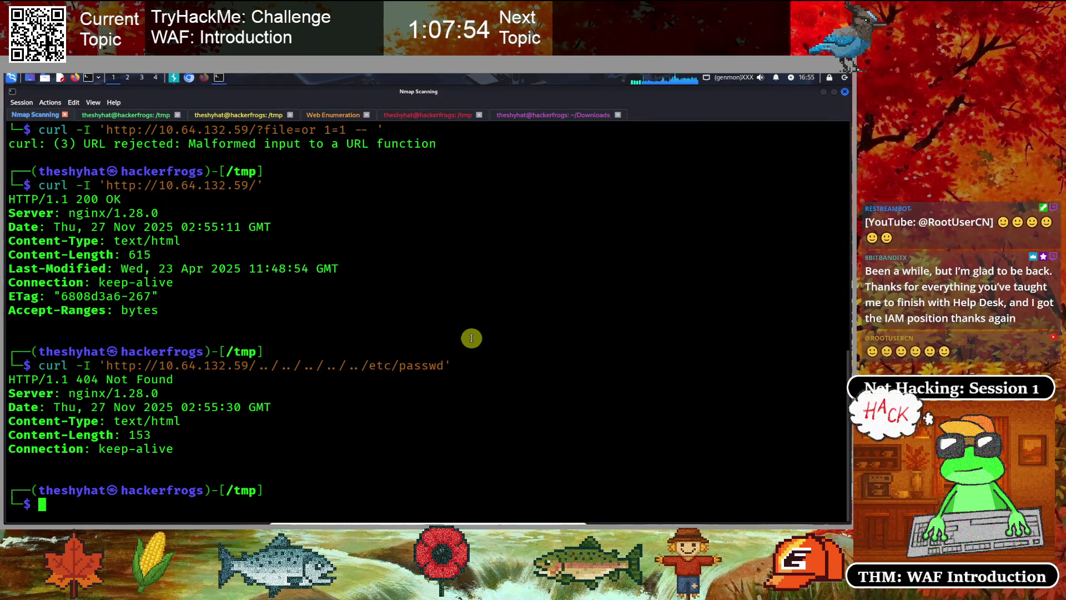
Run curl -I on the pasted search.html?q=test'%20OR%201=1-- URL, getting 403 Forbidden
{"action": "key", "text": "ctrl+shift+v"}
{"action": "key", "text": "Home"}
{"action": "type", "text": "curl -I"}
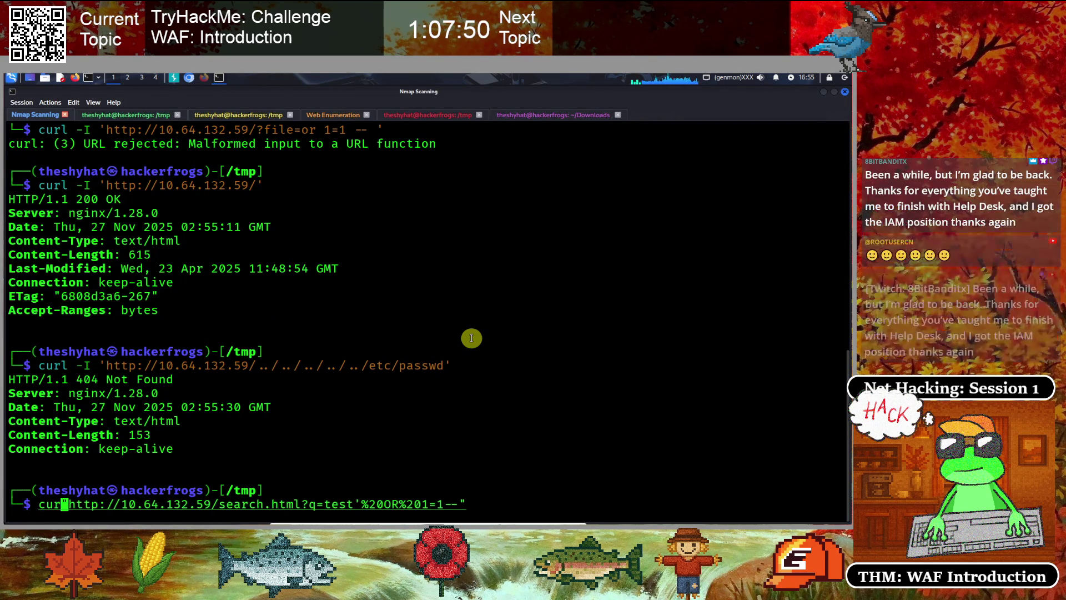
{"action": "key", "text": "Return"}
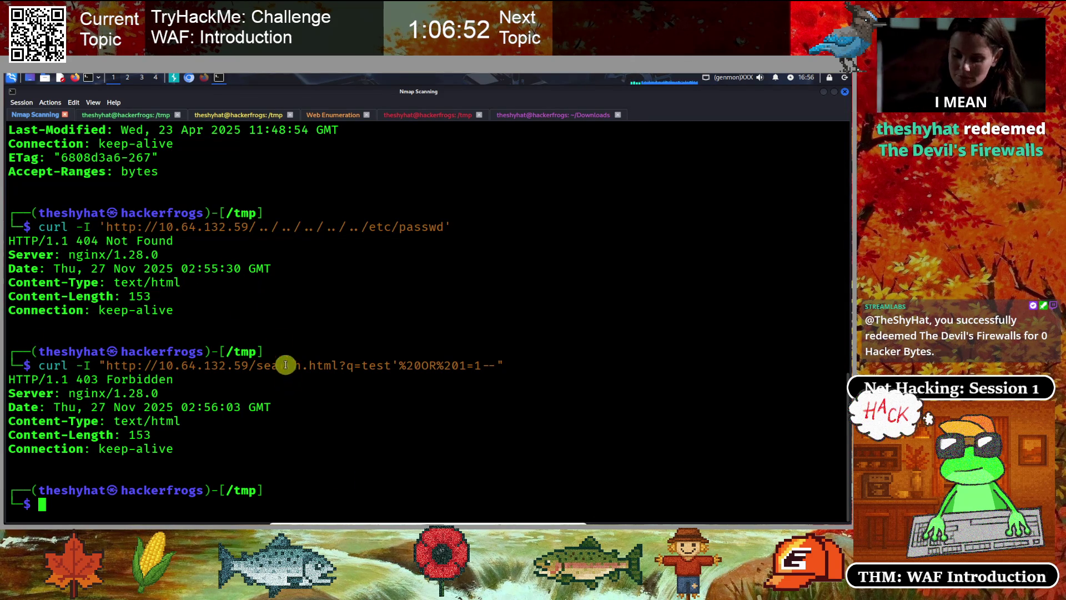
Answer the SQLi status-code question with '403 Forbidden' and submit it
{"action": "left_click", "coordinate": [204, 77]}
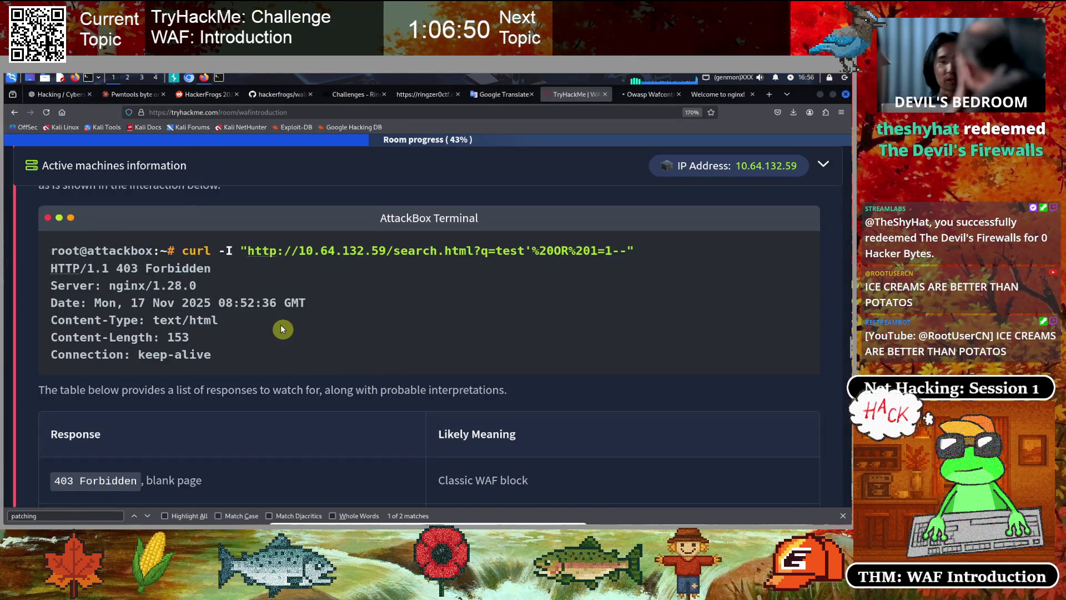
{"action": "scroll", "coordinate": [282, 329], "scroll_direction": "down", "scroll_amount": 7}
{"action": "scroll", "coordinate": [282, 328], "scroll_direction": "down", "scroll_amount": 15}
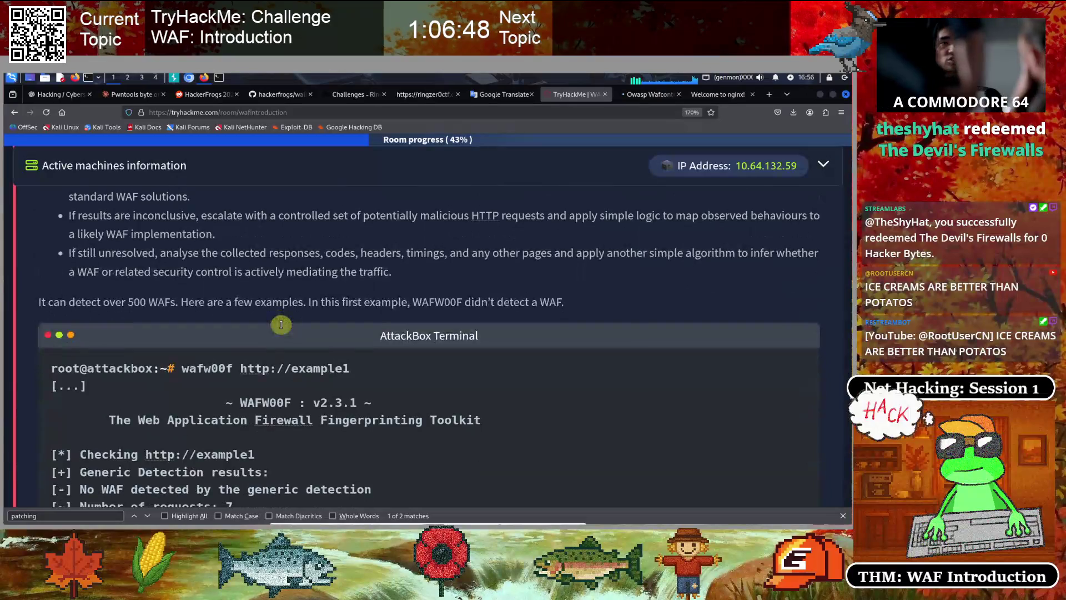
{"action": "scroll", "coordinate": [281, 325], "scroll_direction": "down", "scroll_amount": 10}
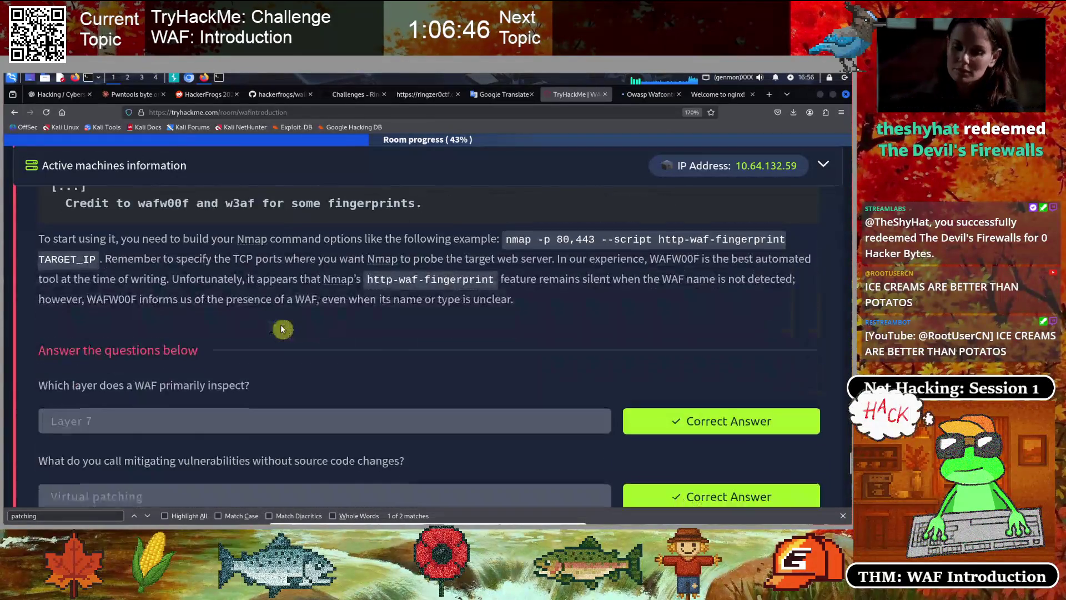
{"action": "left_click", "coordinate": [158, 355]}
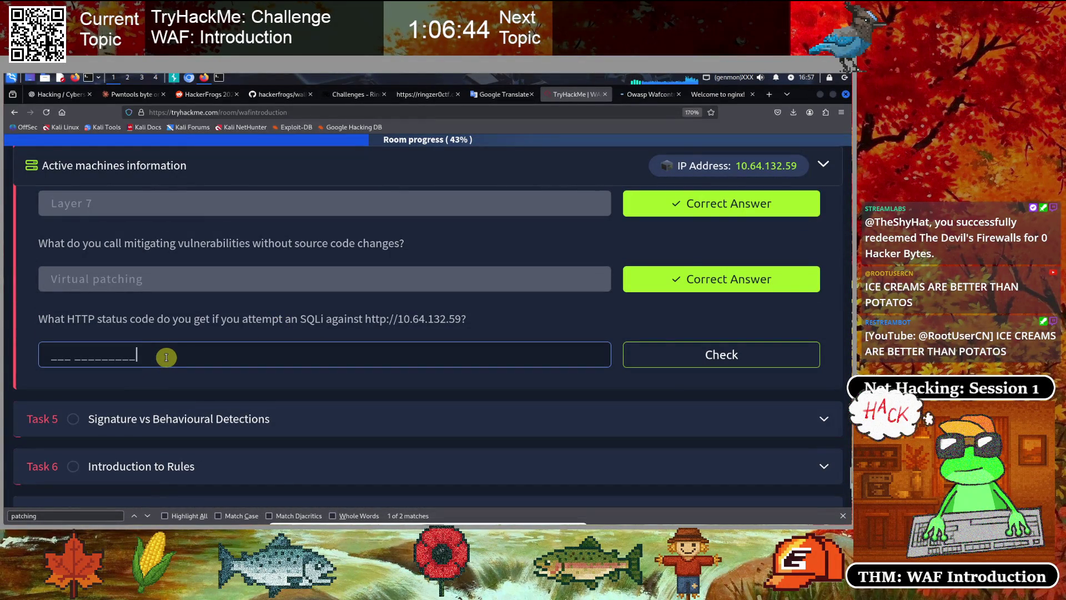
{"action": "type", "text": "403"}
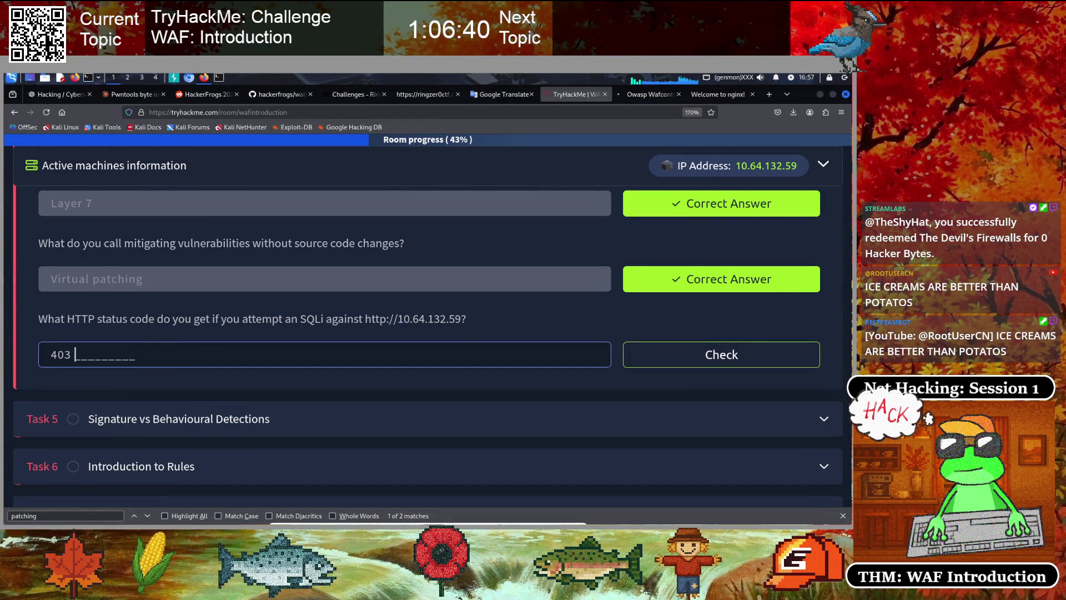
{"action": "type", "text": "Fo"}
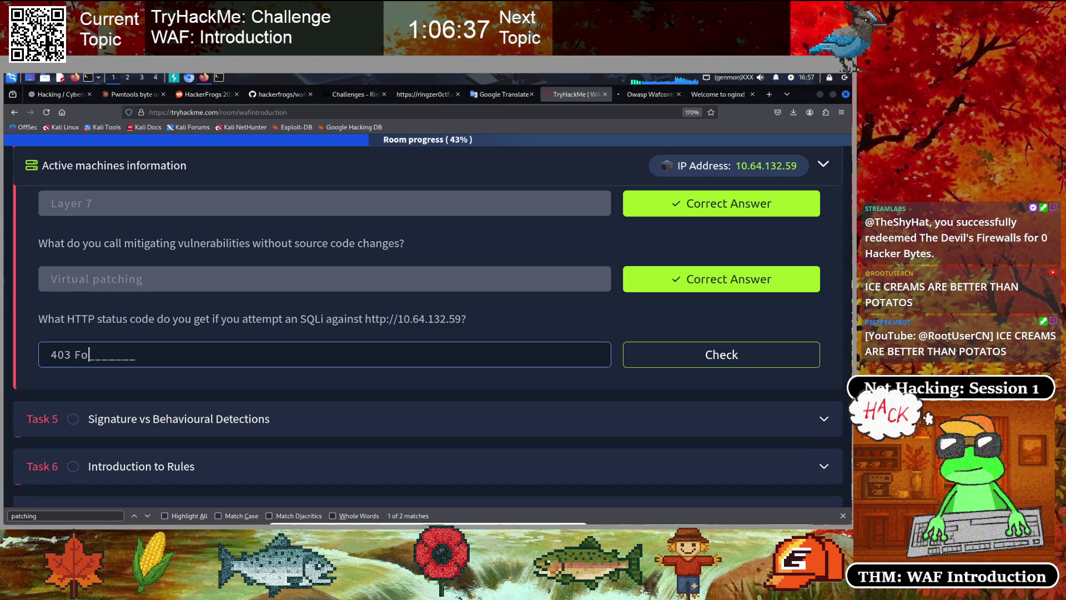
{"action": "type", "text": "rd"}
{"action": "type", "text": "idden"}
{"action": "key", "text": "Return"}
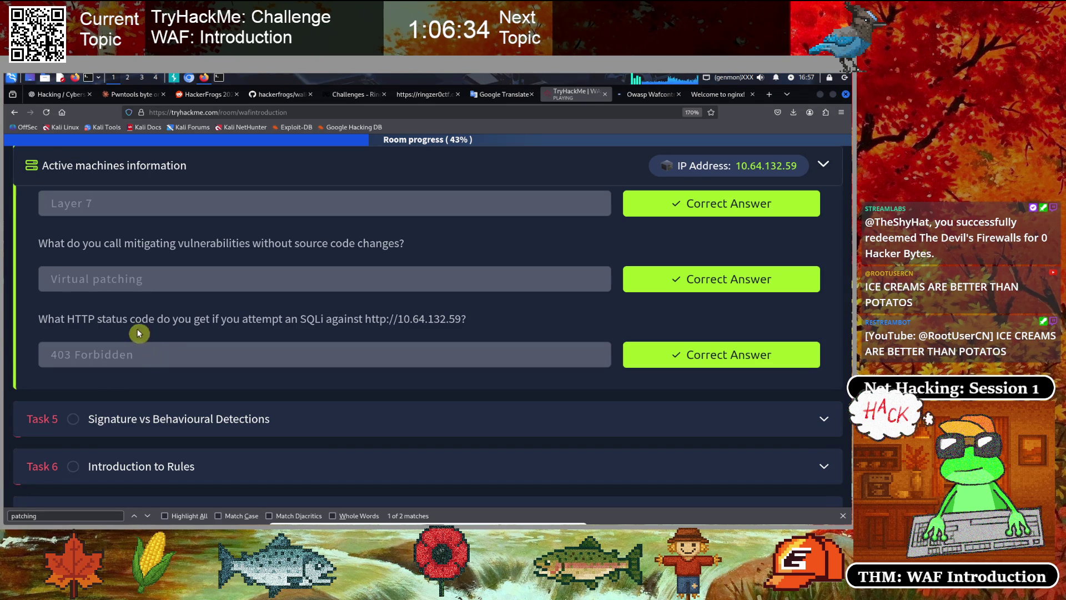
{"action": "scroll", "coordinate": [227, 259], "scroll_direction": "down", "scroll_amount": 3}
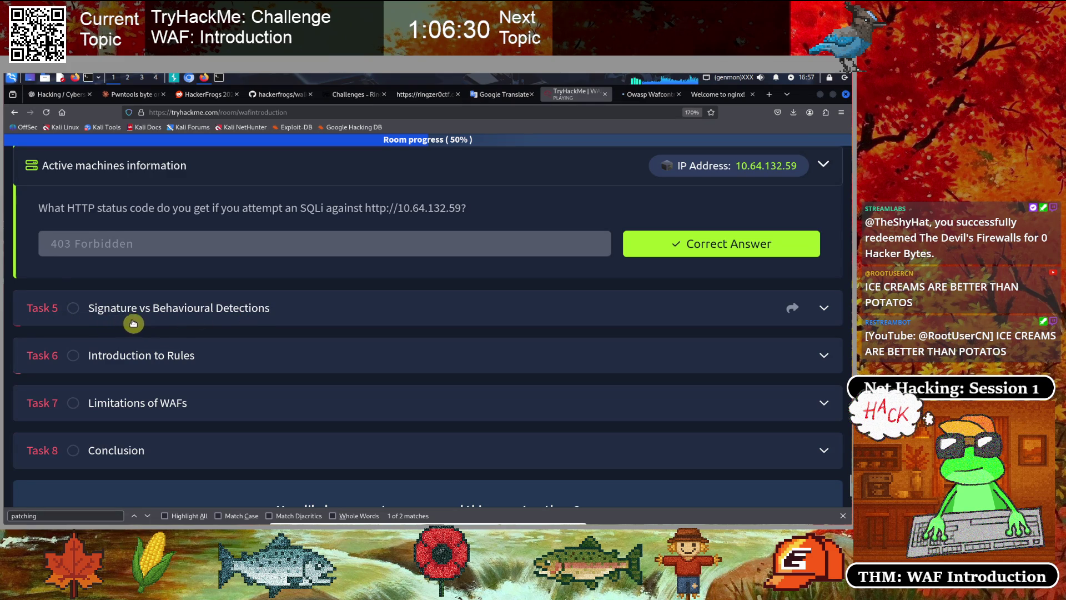
Scroll through Task 5 to the Signature-Based Detection explanation and evasion techniques
{"action": "scroll", "coordinate": [273, 332], "scroll_direction": "up", "scroll_amount": 10}
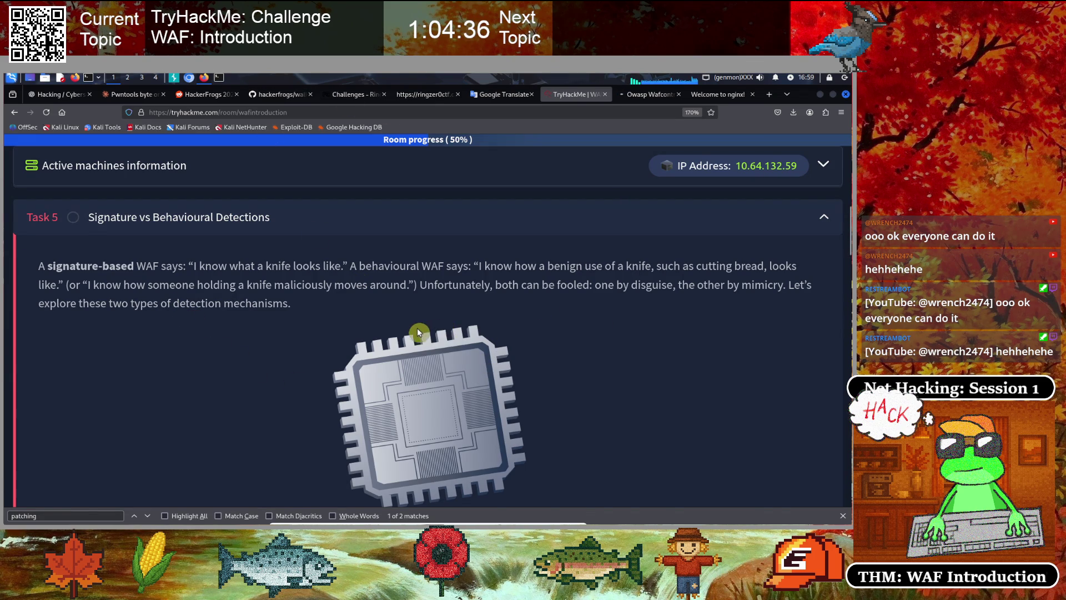
{"action": "scroll", "coordinate": [417, 330], "scroll_direction": "down", "scroll_amount": 7}
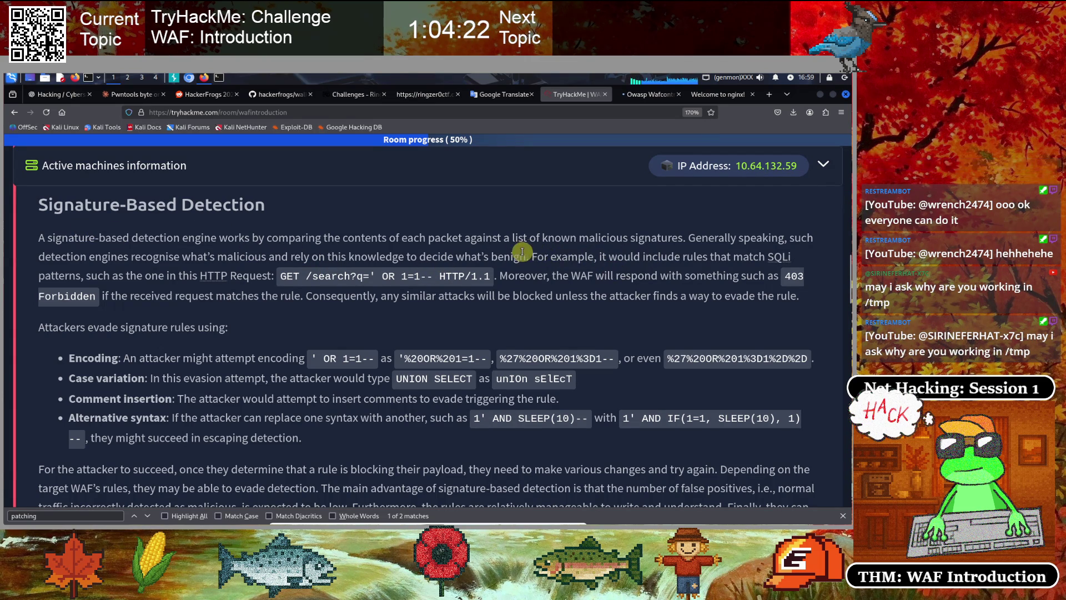
{"action": "left_click_drag", "start_coordinate": [408, 359], "coordinate": [603, 359]}
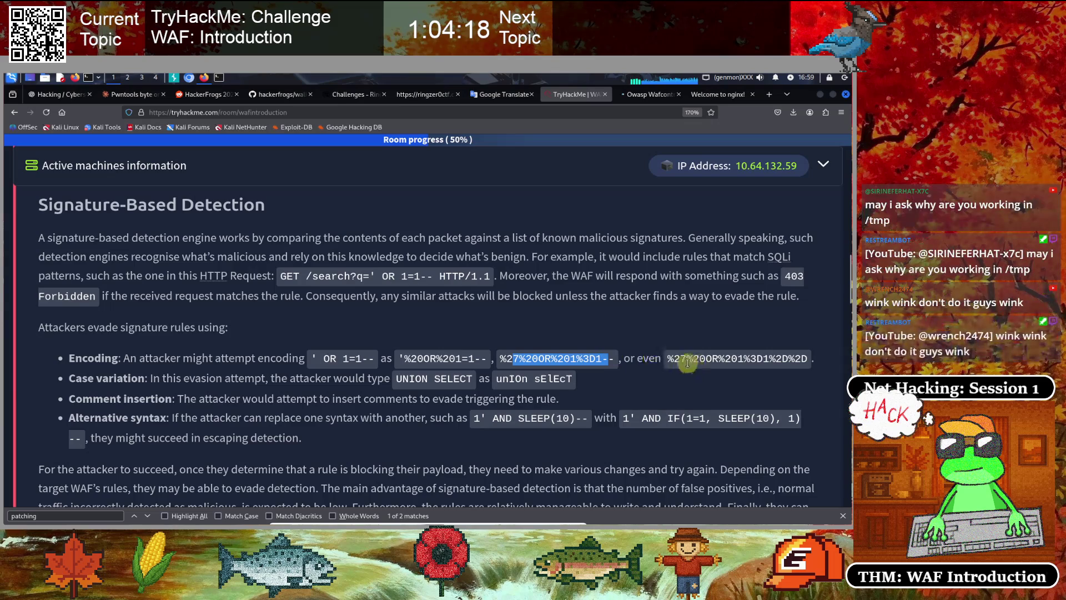
{"action": "left_click_drag", "start_coordinate": [673, 358], "coordinate": [794, 358]}
{"action": "left_click", "coordinate": [537, 309]}
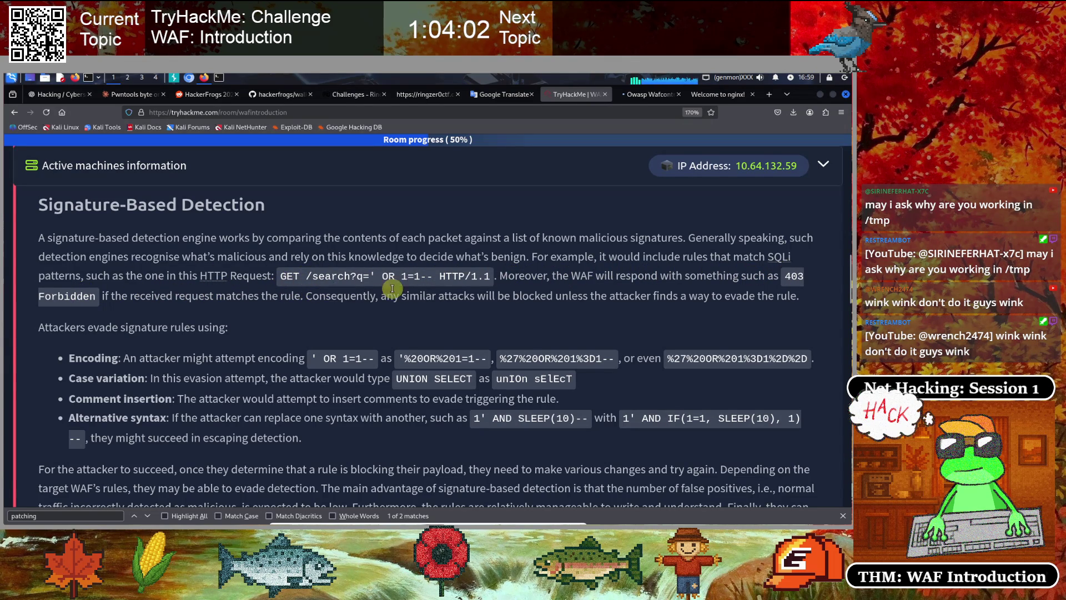
{"action": "mouse_move", "coordinate": [369, 275]}
{"action": "left_mouse_down"}
{"action": "mouse_move", "coordinate": [455, 276]}
{"action": "mouse_move", "coordinate": [417, 277]}
{"action": "mouse_move", "coordinate": [440, 276]}
{"action": "left_mouse_up"}
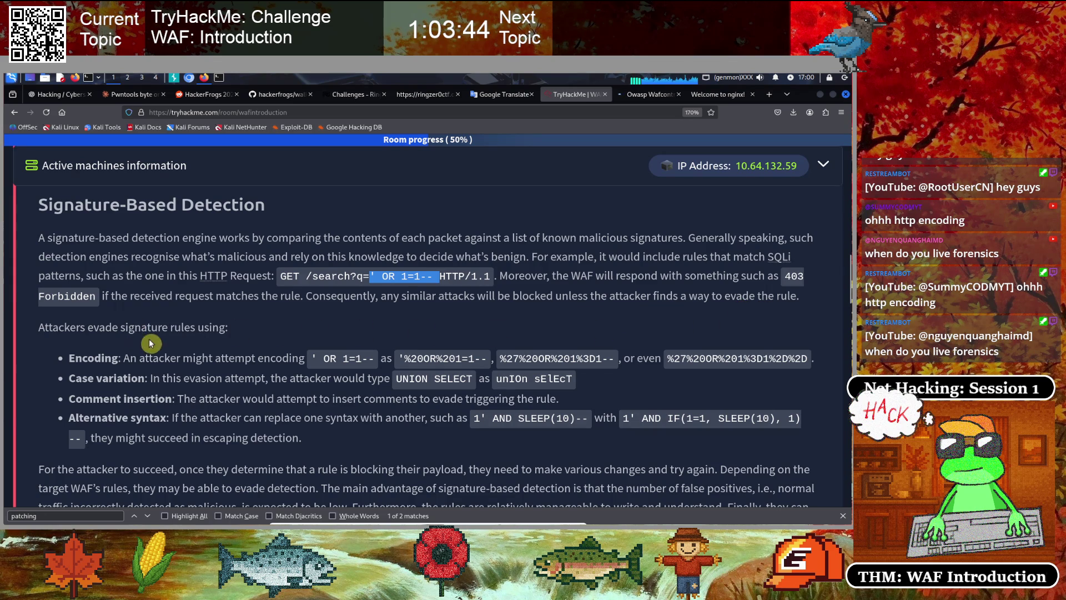
{"action": "scroll", "coordinate": [142, 344], "scroll_direction": "down", "scroll_amount": 3}
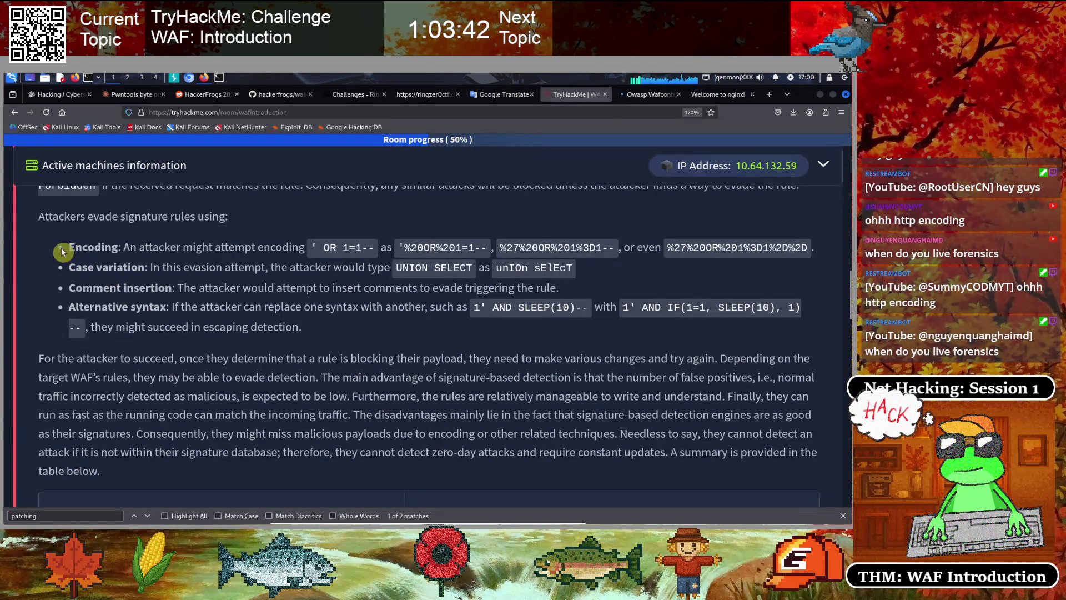
{"action": "left_click_drag", "start_coordinate": [48, 216], "coordinate": [225, 216]}
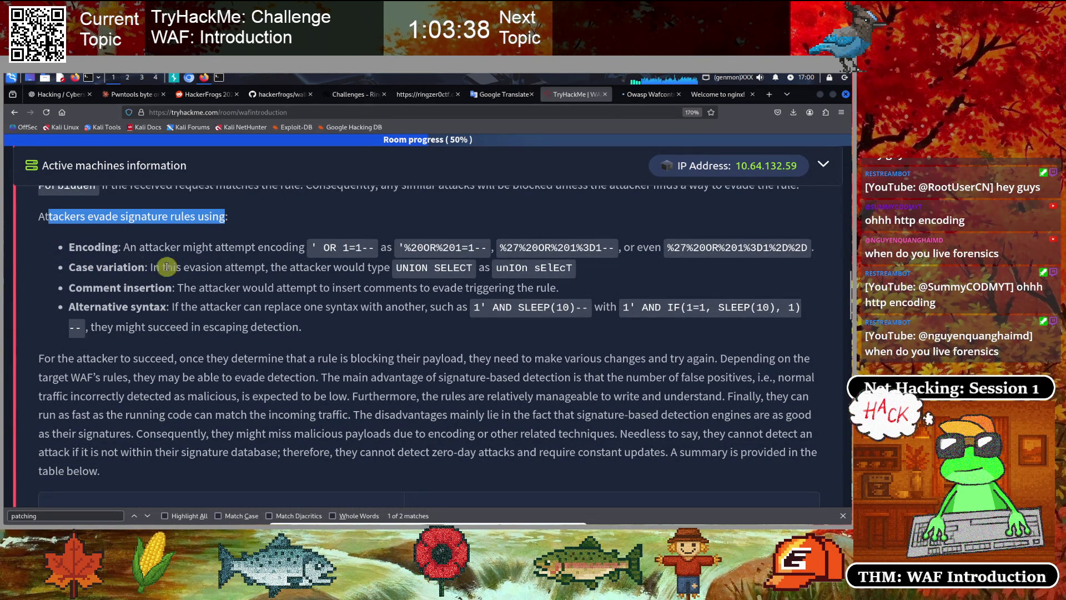
{"action": "left_click", "coordinate": [333, 266]}
{"action": "left_click_drag", "start_coordinate": [312, 247], "coordinate": [372, 246]}
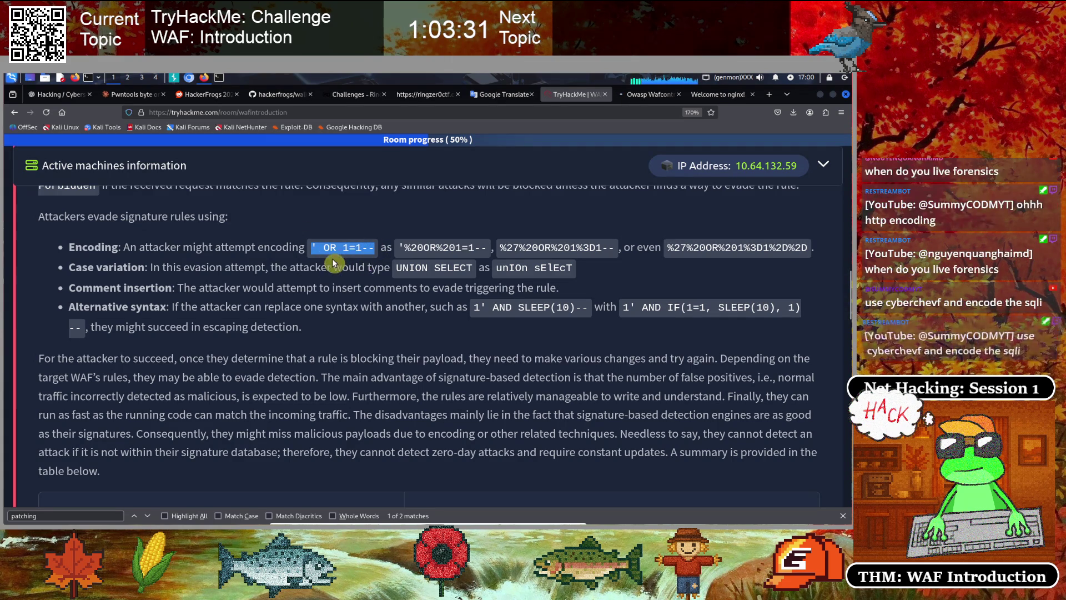
{"action": "left_click", "coordinate": [416, 264]}
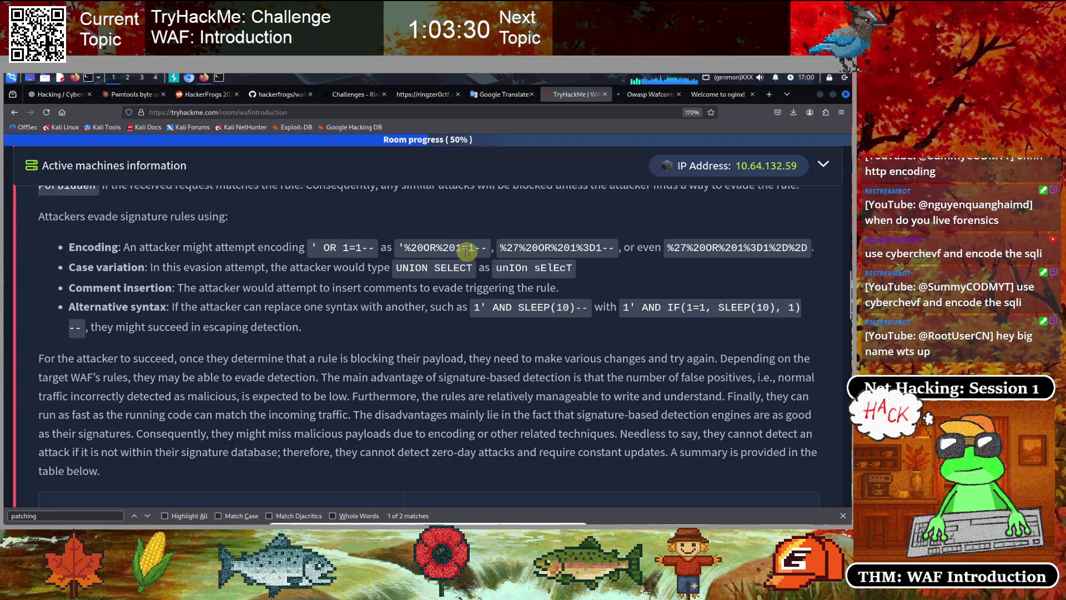
{"action": "left_click_drag", "start_coordinate": [487, 248], "coordinate": [424, 244]}
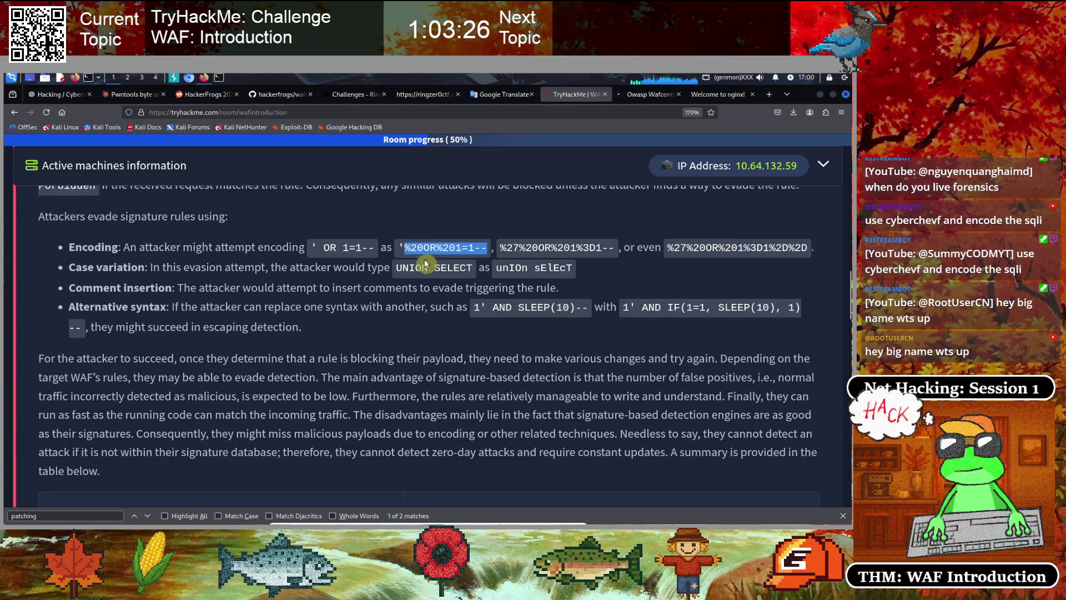
{"action": "left_click", "coordinate": [423, 261]}
{"action": "left_click_drag", "start_coordinate": [341, 243], "coordinate": [488, 246]}
{"action": "left_click", "coordinate": [397, 253]}
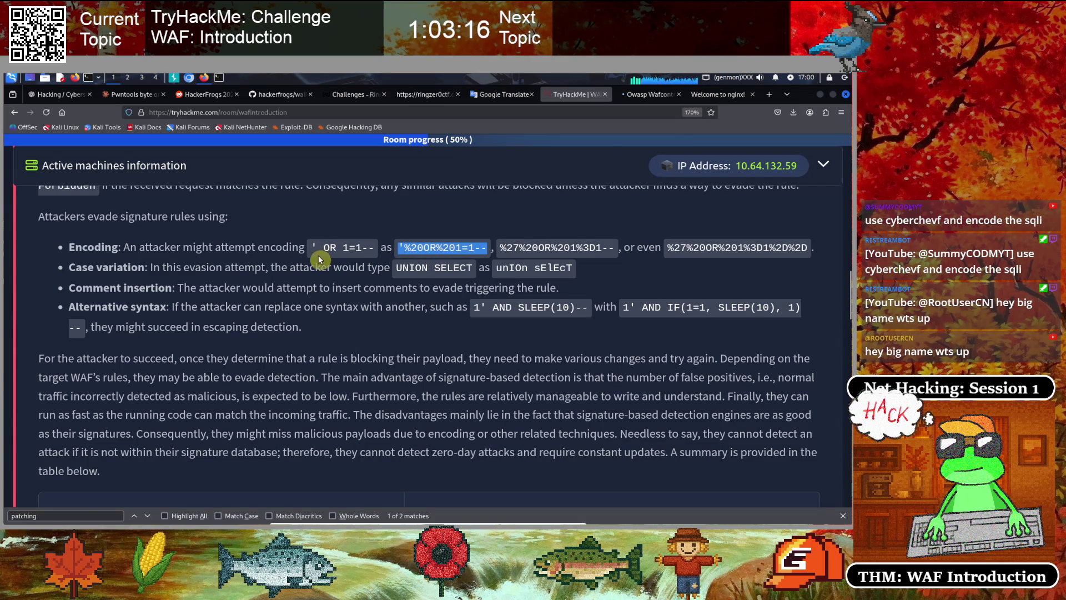
{"action": "left_click", "coordinate": [552, 258]}
{"action": "left_click_drag", "start_coordinate": [614, 247], "coordinate": [500, 247]}
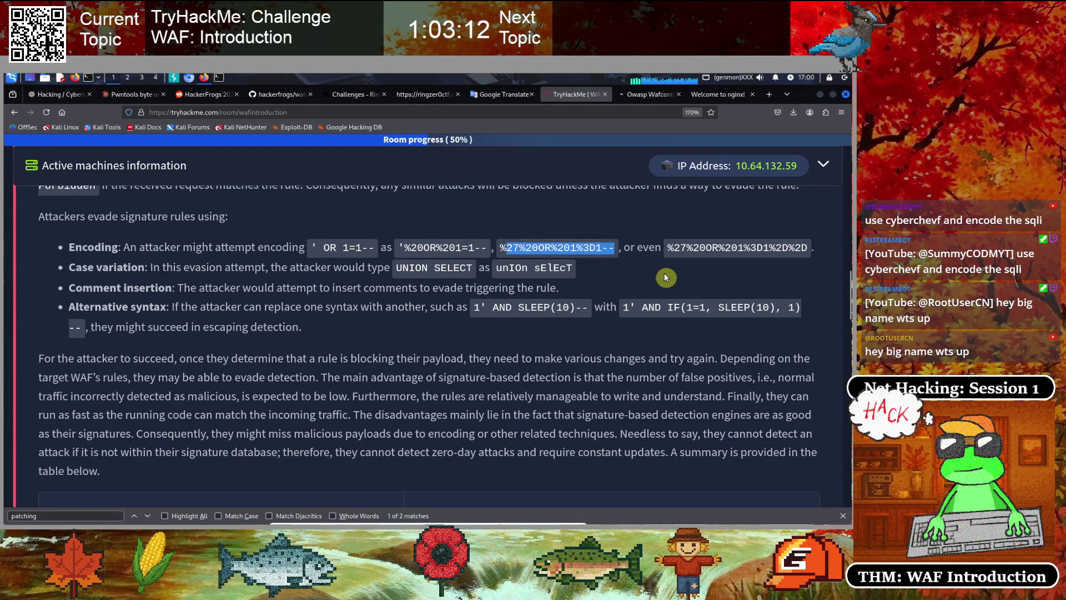
{"action": "left_click", "coordinate": [678, 272]}
{"action": "left_click_drag", "start_coordinate": [784, 248], "coordinate": [668, 249]}
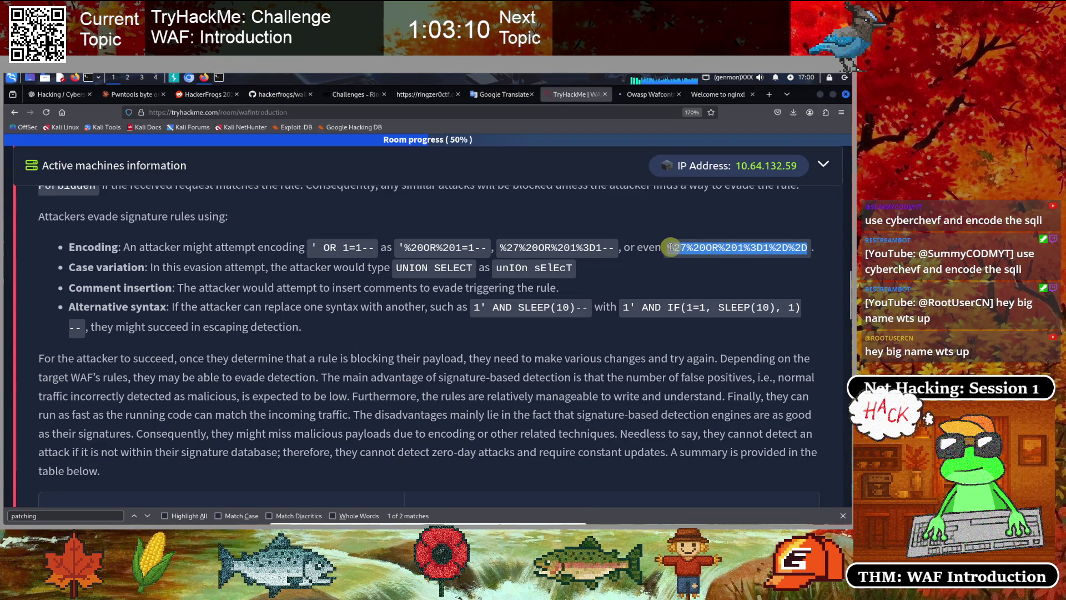
{"action": "left_click", "coordinate": [127, 284]}
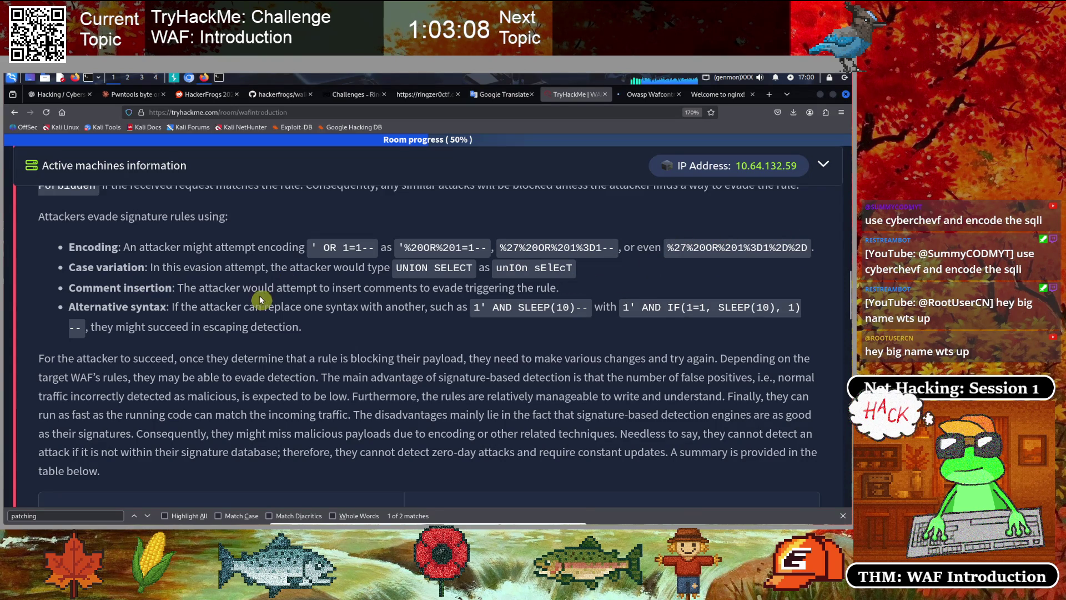
{"action": "left_click_drag", "start_coordinate": [73, 269], "coordinate": [561, 271]}
{"action": "left_click", "coordinate": [323, 284]}
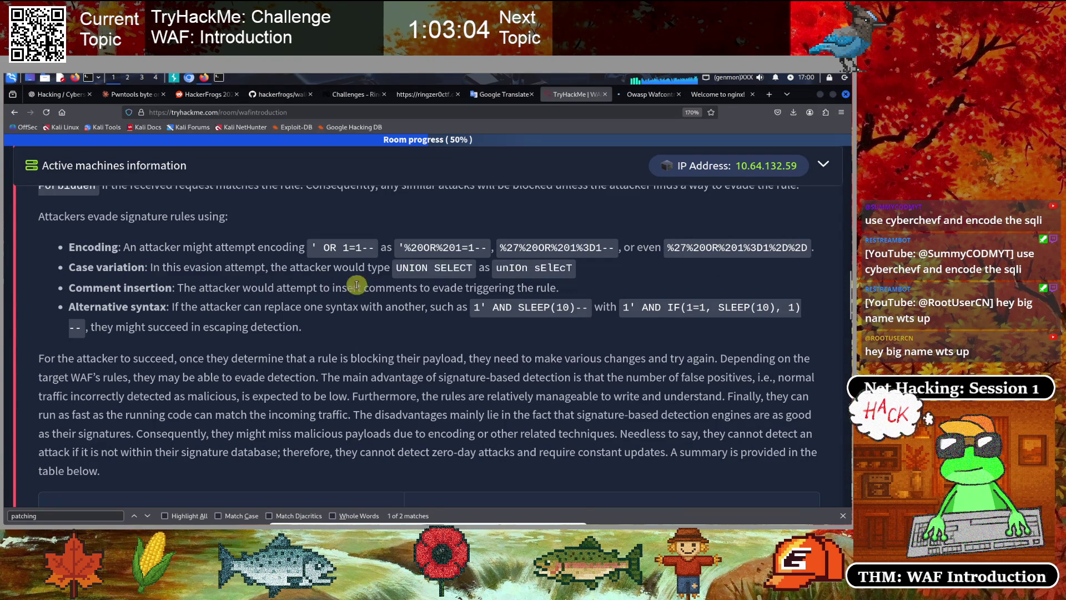
{"action": "left_click_drag", "start_coordinate": [473, 269], "coordinate": [397, 268]}
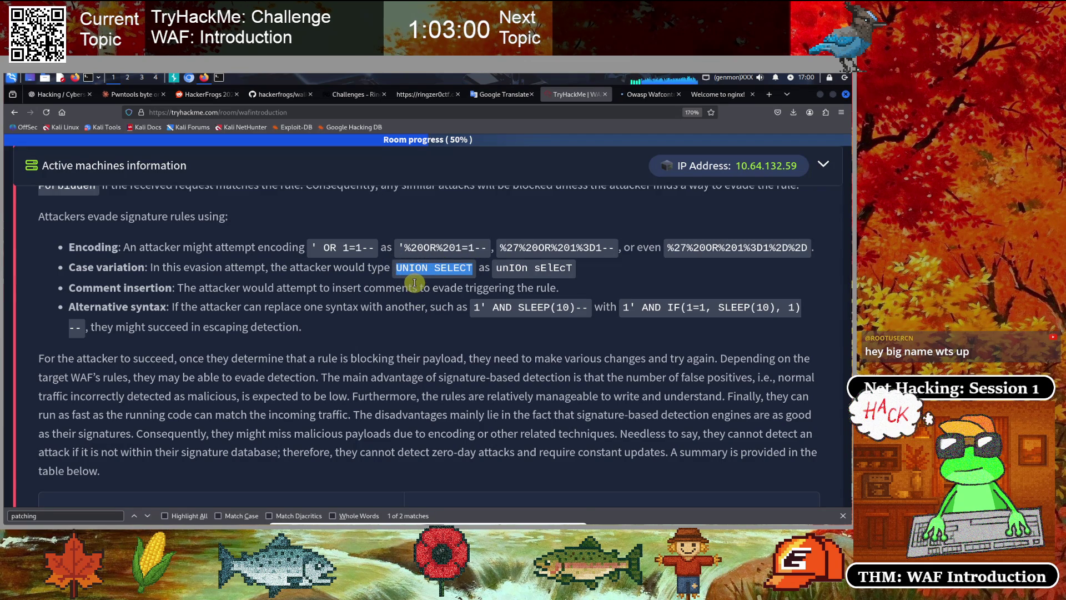
{"action": "left_click_drag", "start_coordinate": [496, 268], "coordinate": [573, 268]}
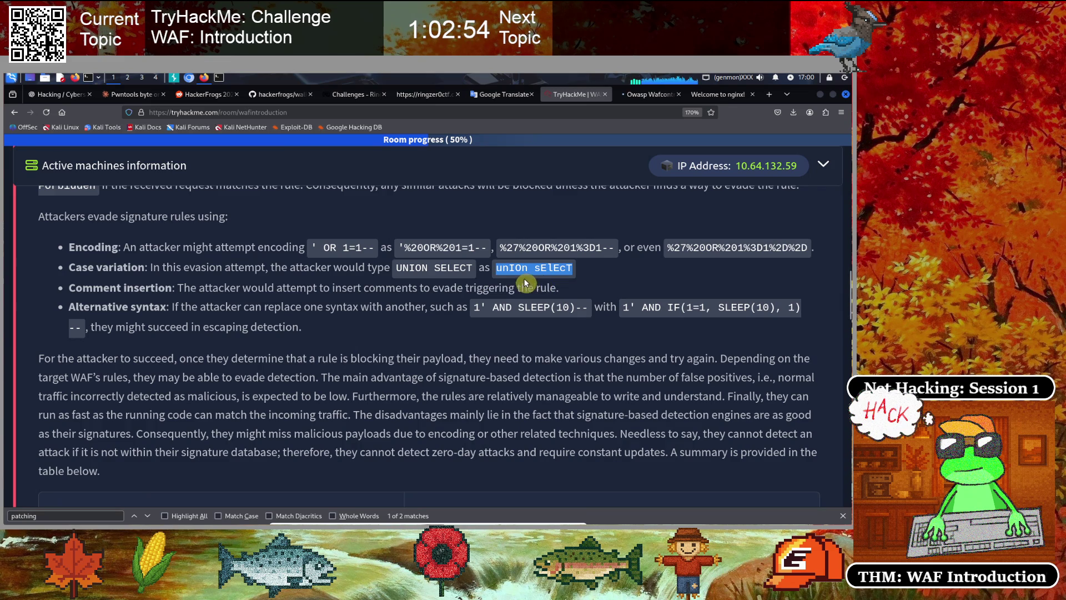
{"action": "left_click", "coordinate": [538, 278]}
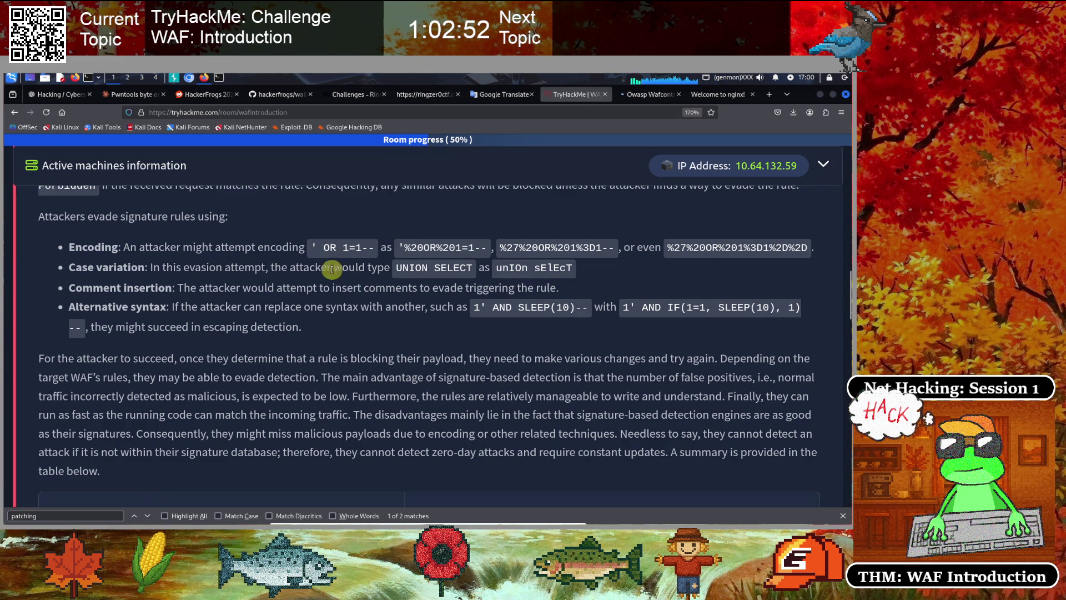
{"action": "left_click_drag", "start_coordinate": [575, 271], "coordinate": [78, 267]}
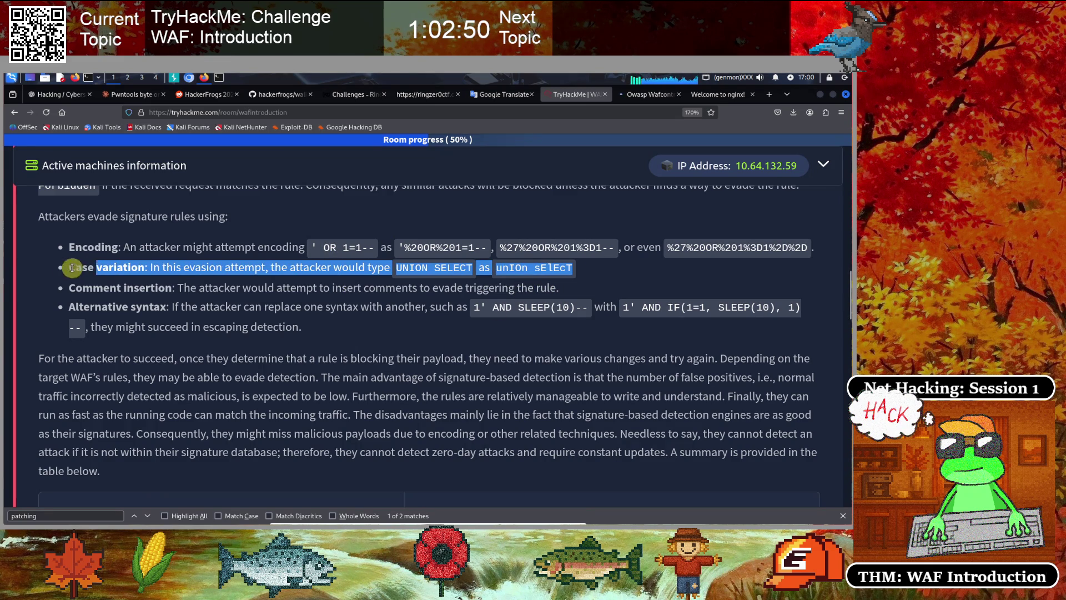
{"action": "left_click", "coordinate": [154, 306]}
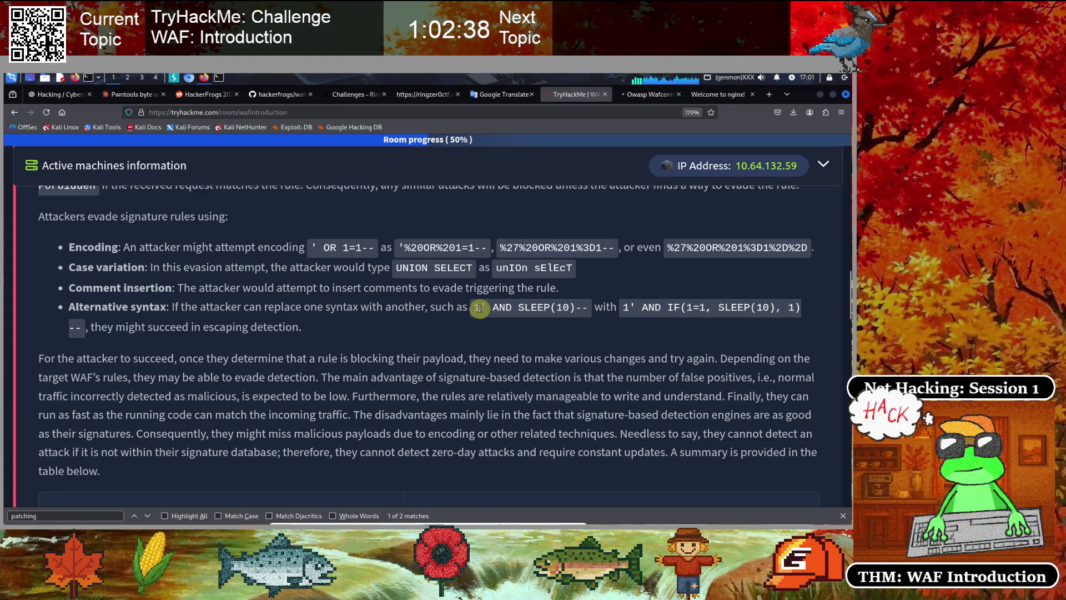
{"action": "left_click_drag", "start_coordinate": [497, 306], "coordinate": [591, 309]}
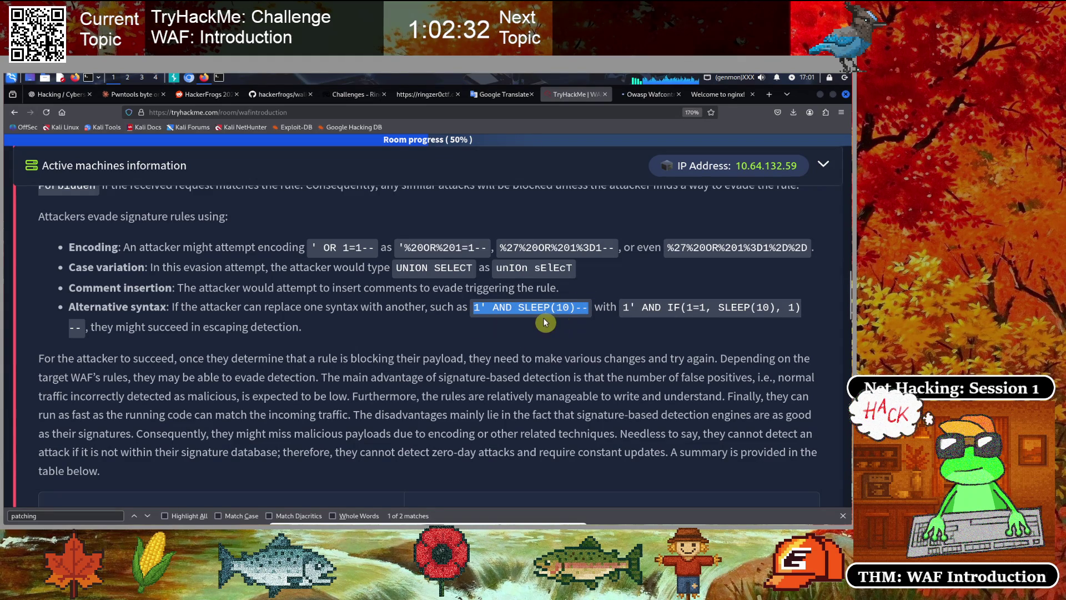
{"action": "left_click_drag", "start_coordinate": [621, 308], "coordinate": [800, 307]}
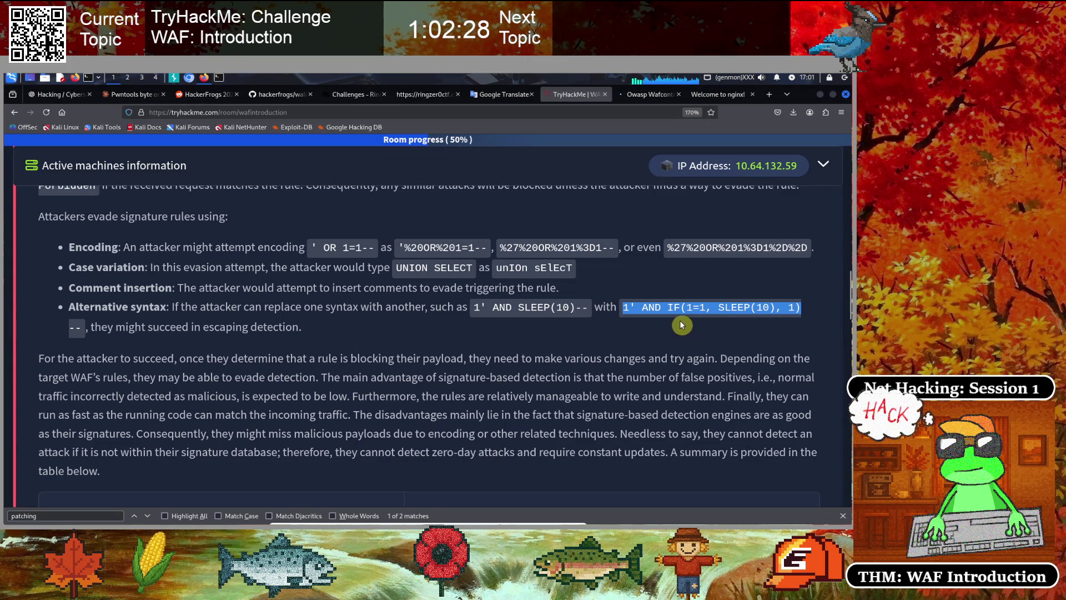
{"action": "left_click_drag", "start_coordinate": [705, 308], "coordinate": [621, 308]}
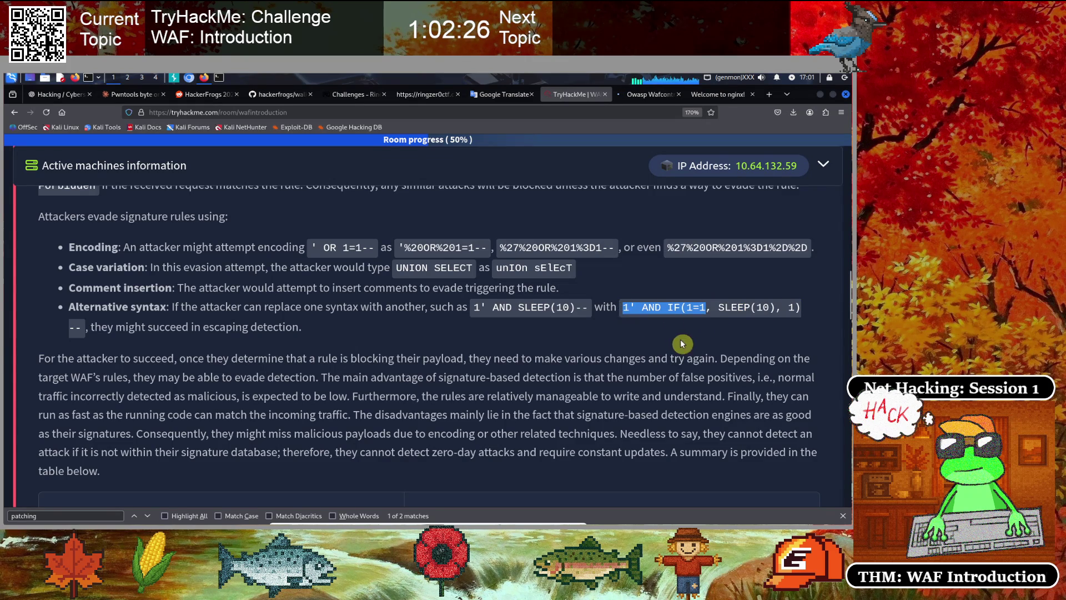
{"action": "left_click_drag", "start_coordinate": [152, 326], "coordinate": [285, 328]}
Highlight the low false-positive, signature-based and ' OR 1=1-- encoding passages while reading
{"action": "scroll", "coordinate": [377, 314], "scroll_direction": "down", "scroll_amount": 3}
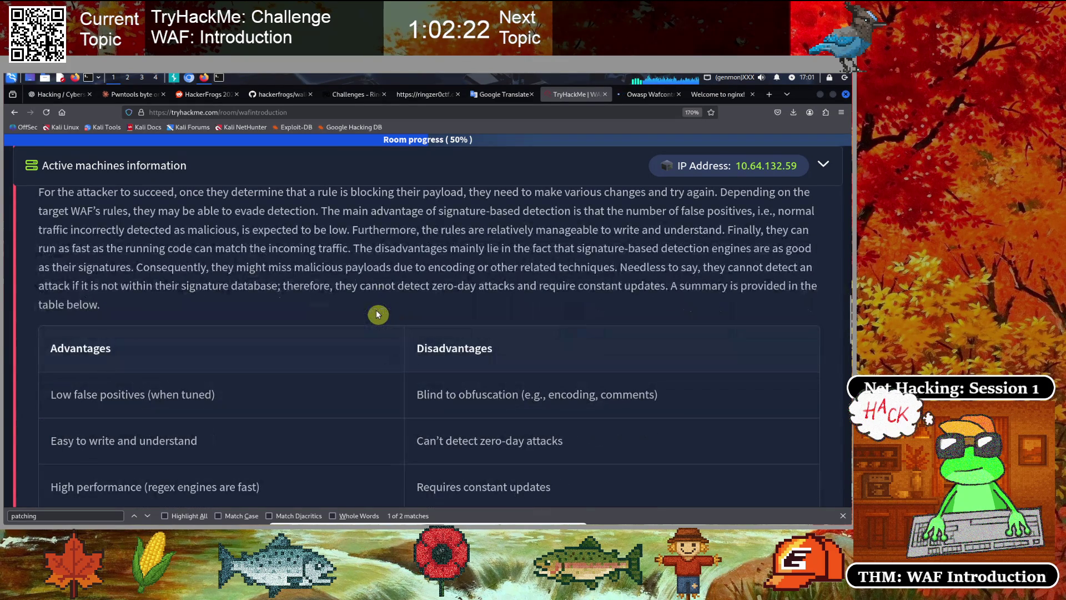
{"action": "scroll", "coordinate": [371, 332], "scroll_direction": "up", "scroll_amount": 1}
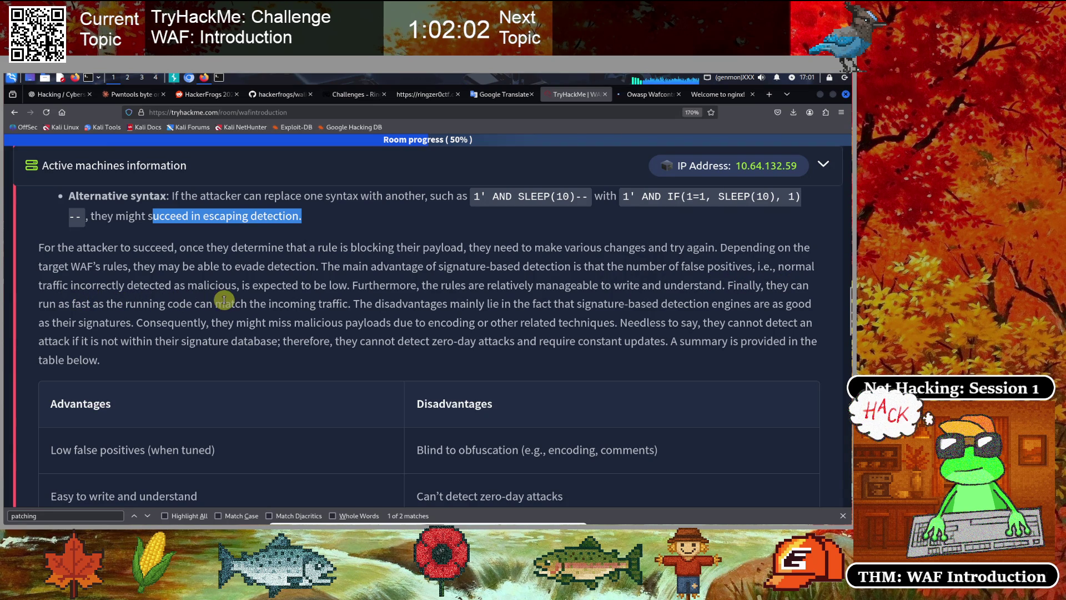
{"action": "left_click_drag", "start_coordinate": [347, 285], "coordinate": [236, 287]}
{"action": "left_click", "coordinate": [532, 301]}
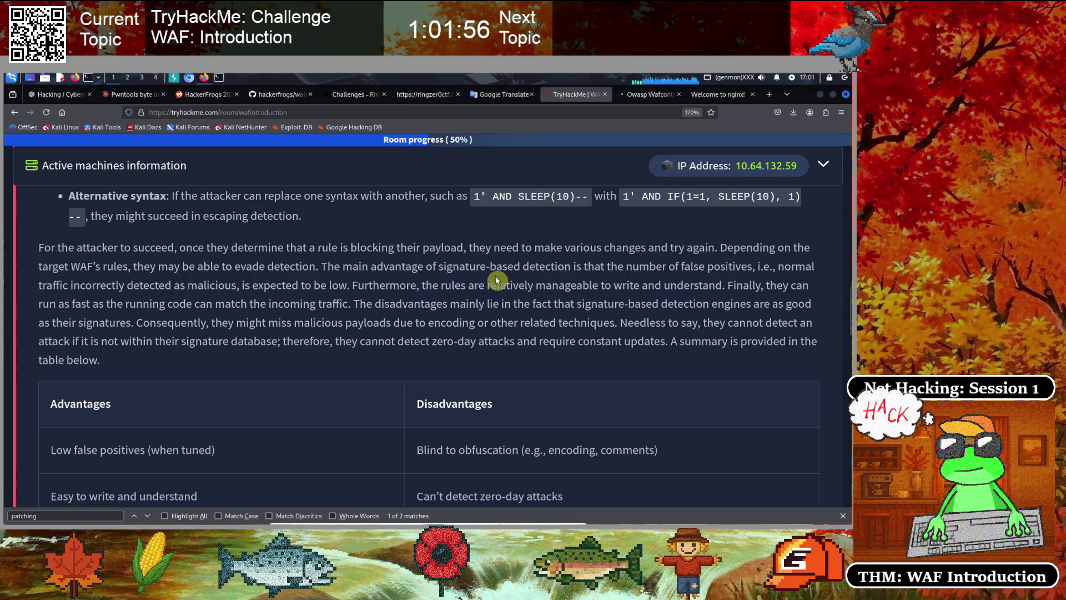
{"action": "mouse_move", "coordinate": [437, 266]}
{"action": "left_mouse_down"}
{"action": "mouse_move", "coordinate": [553, 266]}
{"action": "mouse_move", "coordinate": [432, 266]}
{"action": "left_mouse_up"}
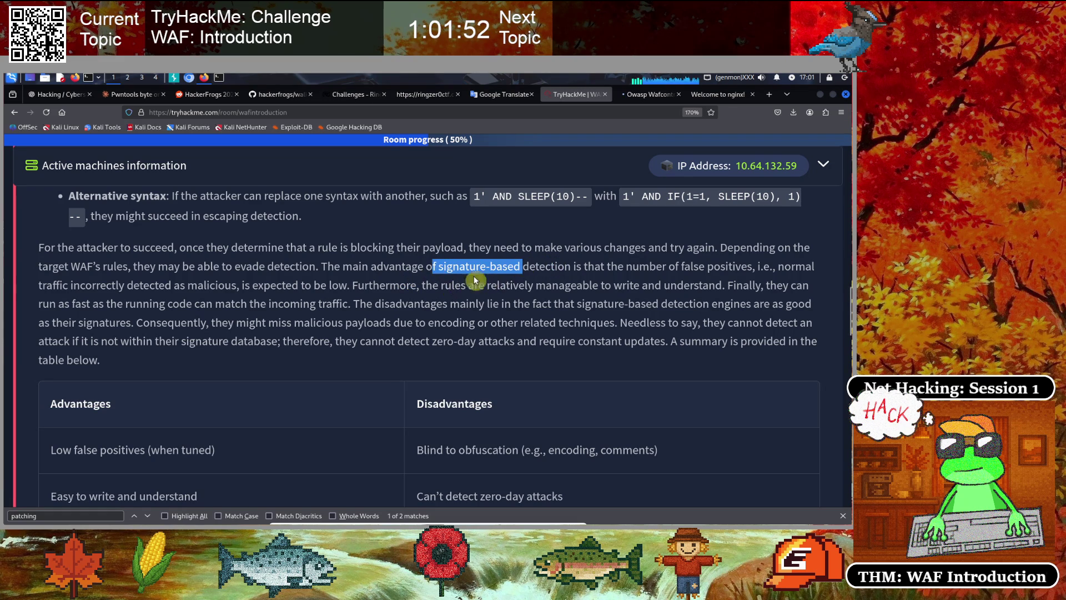
{"action": "left_click", "coordinate": [474, 298]}
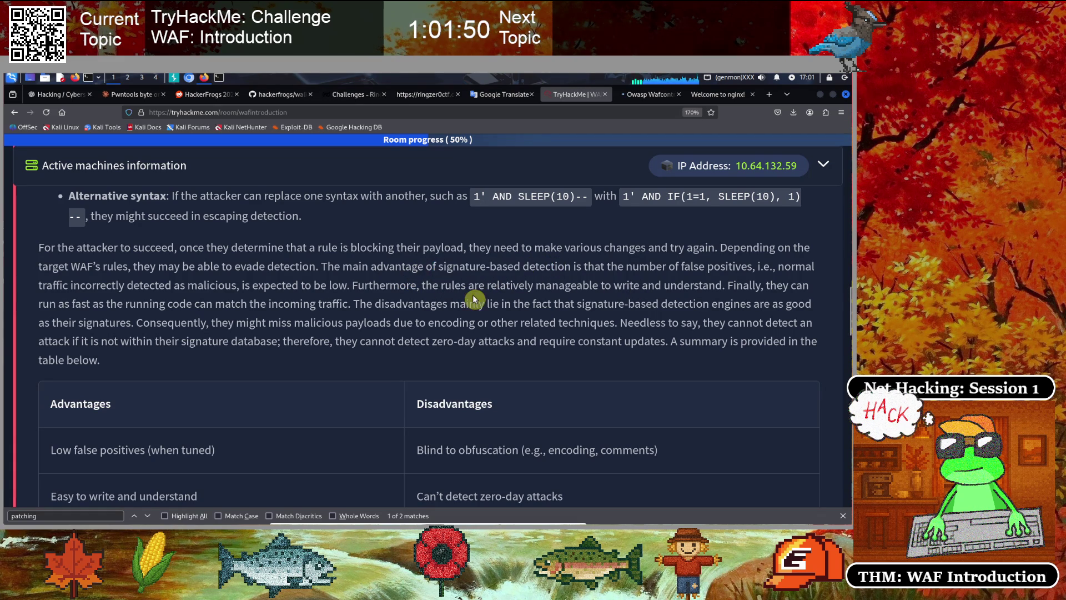
{"action": "scroll", "coordinate": [475, 299], "scroll_direction": "up", "scroll_amount": 2}
{"action": "left_click_drag", "start_coordinate": [314, 247], "coordinate": [379, 255]}
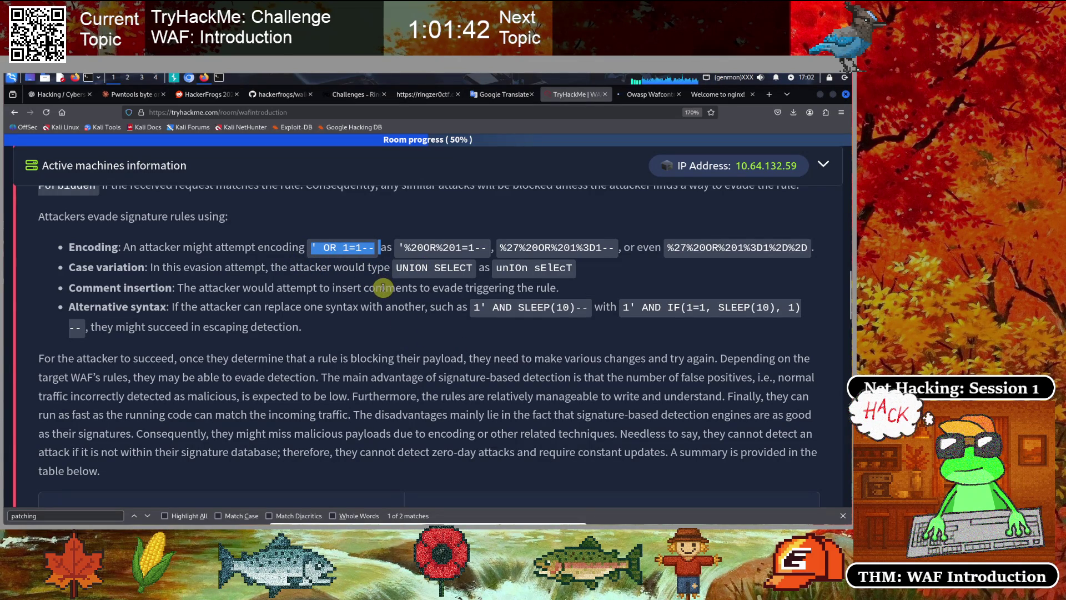
Highlight the traffic-matching and signature-database sentences, then return to the terminal
{"action": "scroll", "coordinate": [361, 291], "scroll_direction": "down", "scroll_amount": 3}
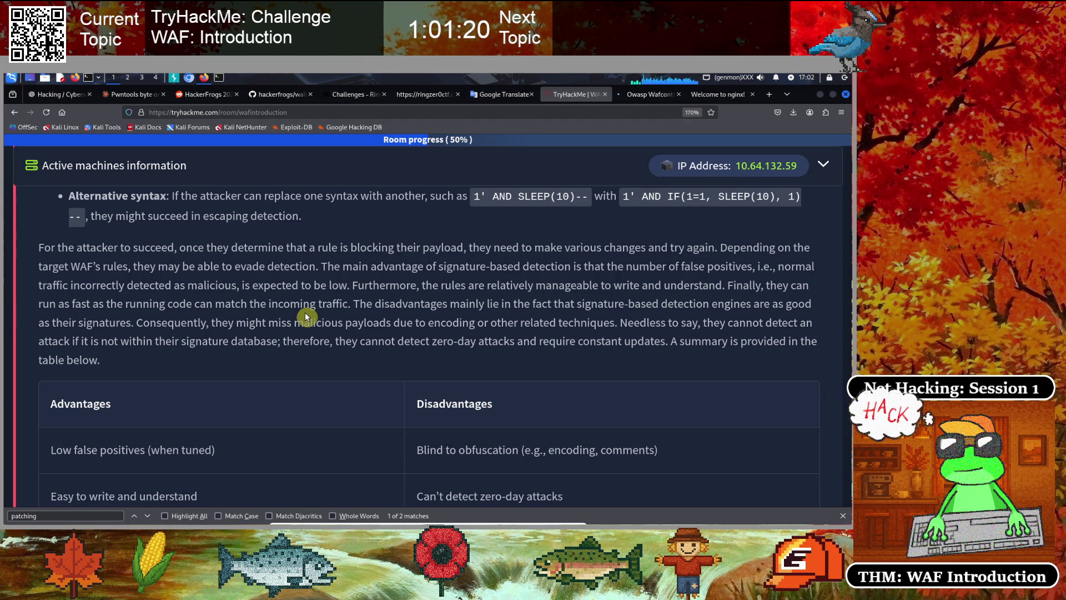
{"action": "left_click_drag", "start_coordinate": [351, 304], "coordinate": [159, 305]}
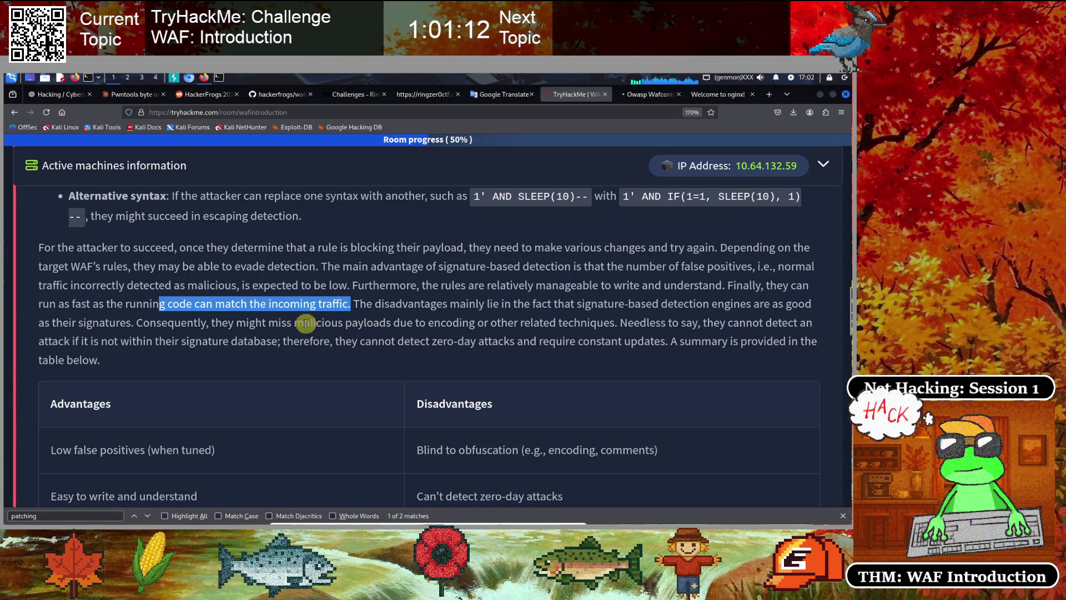
{"action": "left_click", "coordinate": [339, 321]}
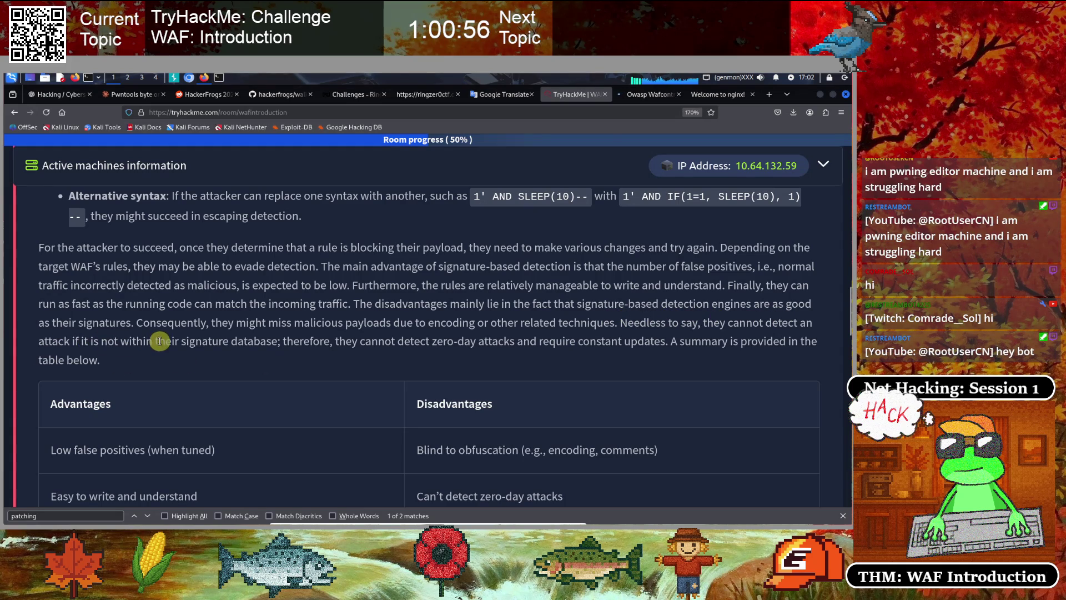
{"action": "scroll", "coordinate": [197, 336], "scroll_direction": "down", "scroll_amount": 2}
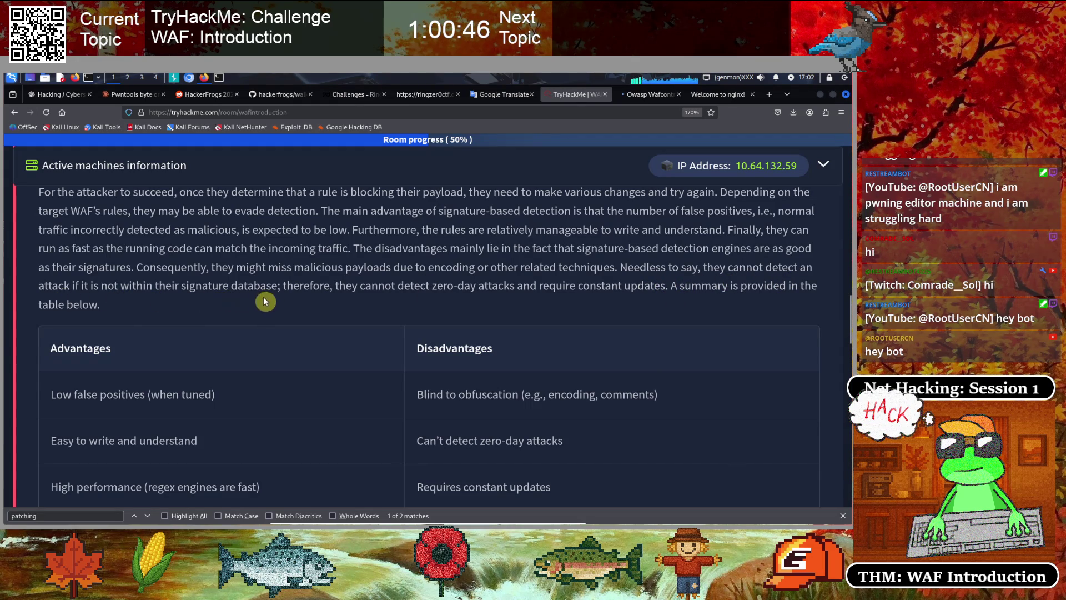
{"action": "left_click_drag", "start_coordinate": [277, 285], "coordinate": [109, 289]}
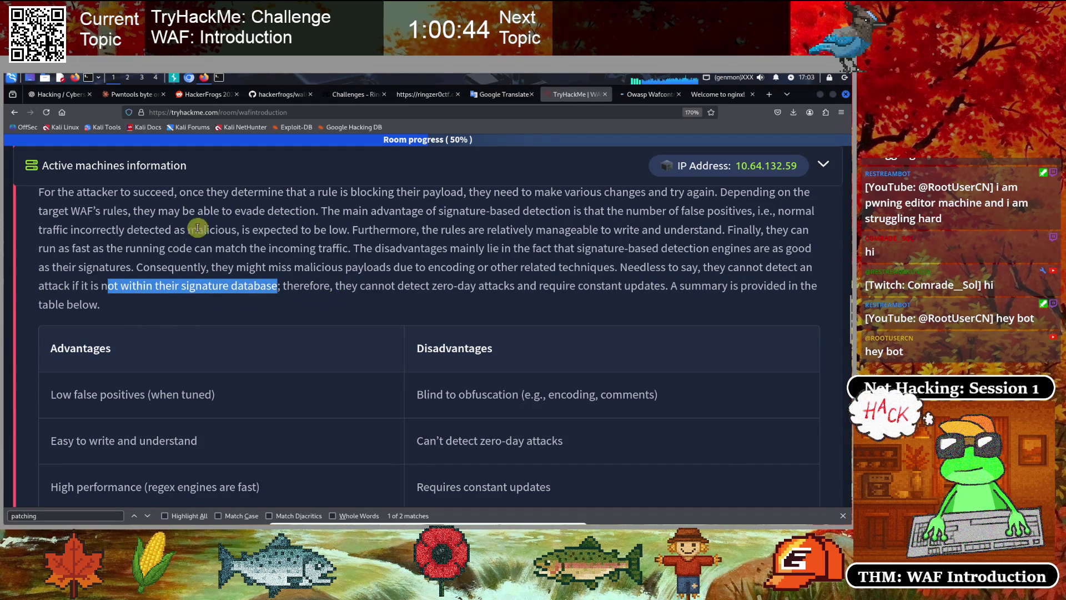
{"action": "left_click", "coordinate": [218, 79]}
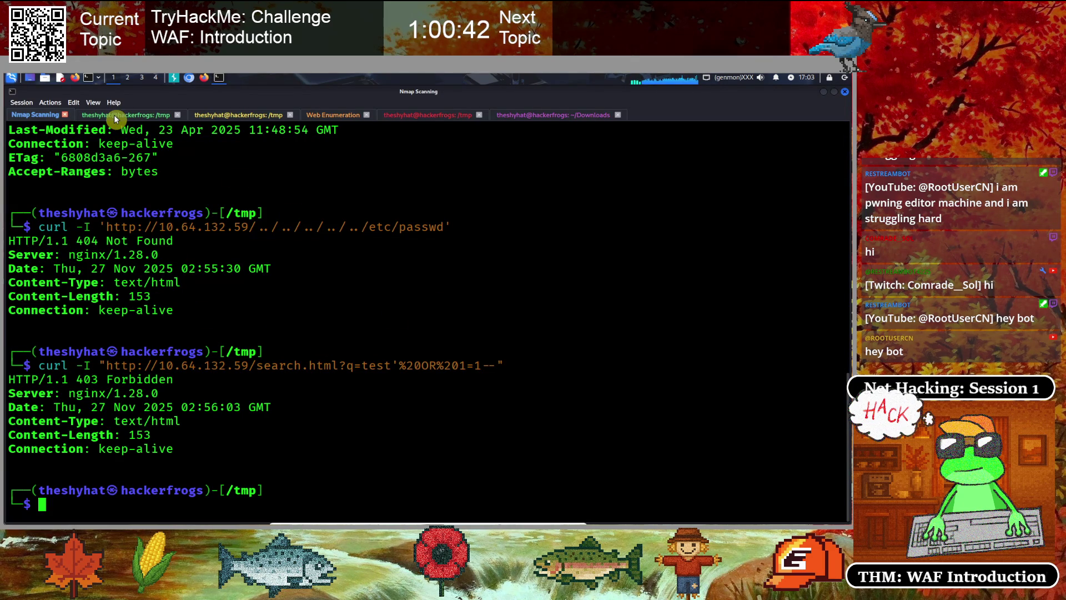
In test.txt, complete the 'List of Malicious Stuff' heading and add an ' or 1=1 -- payload line
{"action": "left_click", "coordinate": [125, 115]}
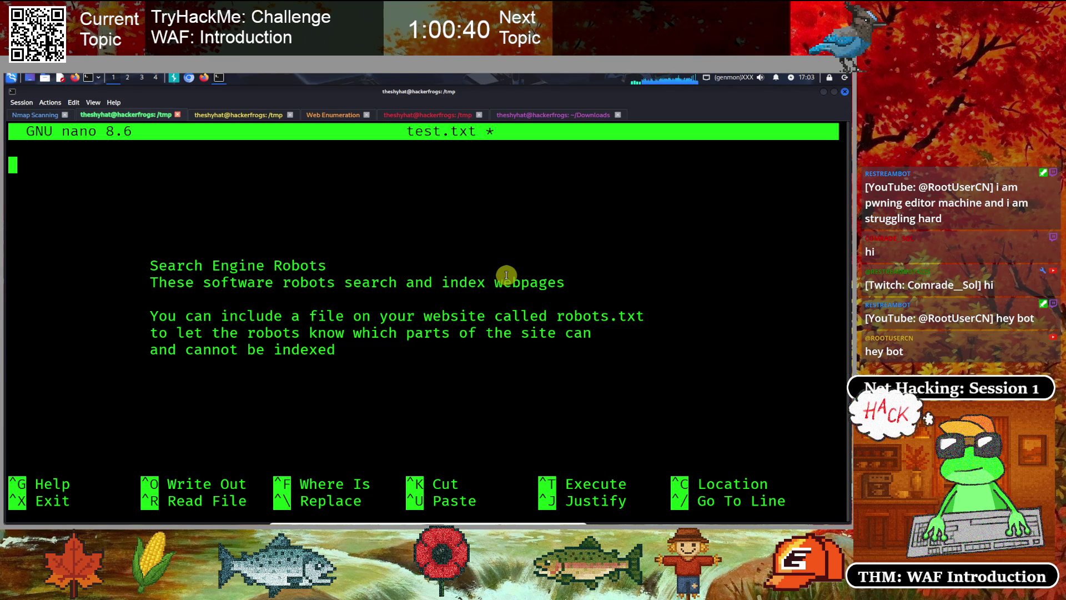
{"action": "scroll", "coordinate": [506, 275], "scroll_direction": "down", "scroll_amount": 8}
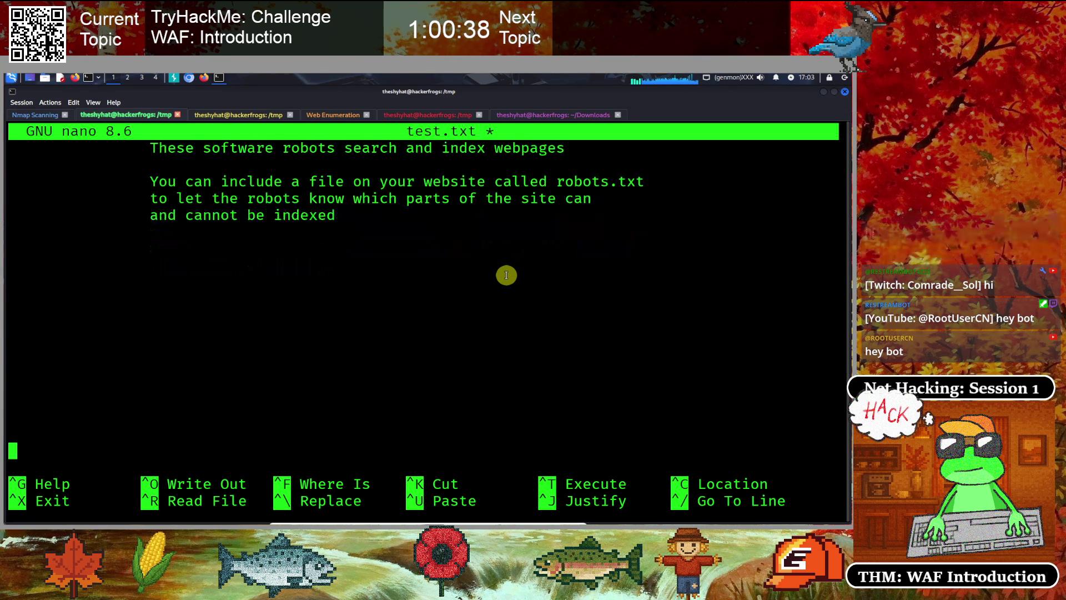
{"action": "key", "text": "Up"}
{"action": "key", "text": "Tab"}
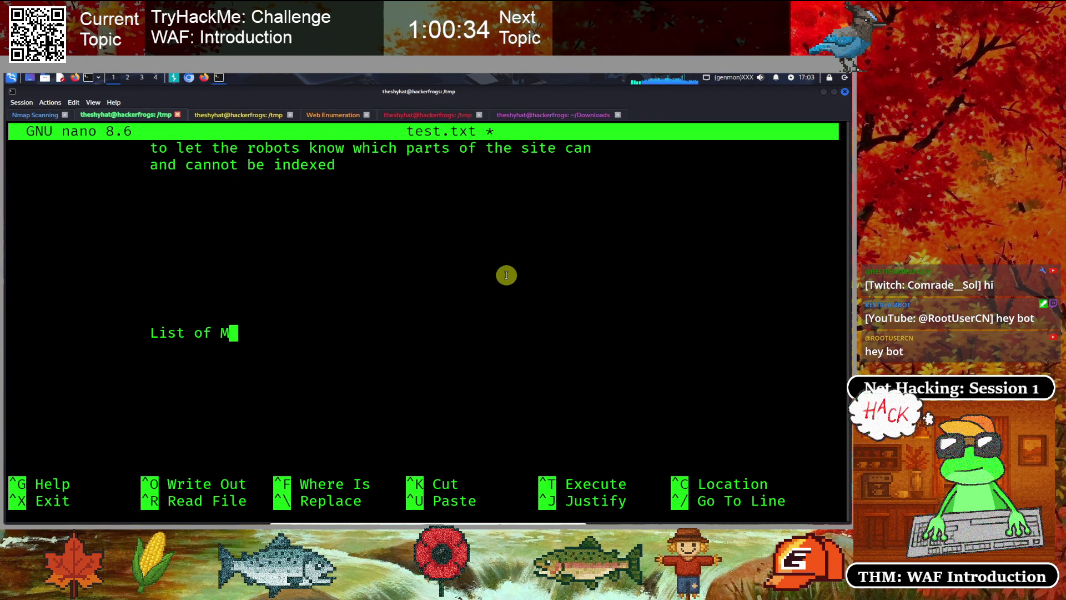
{"action": "type", "text": "icious Stuff"}
{"action": "key", "text": "Return"}
{"action": "key", "text": "Tab"}
{"action": "key", "text": "Tab"}
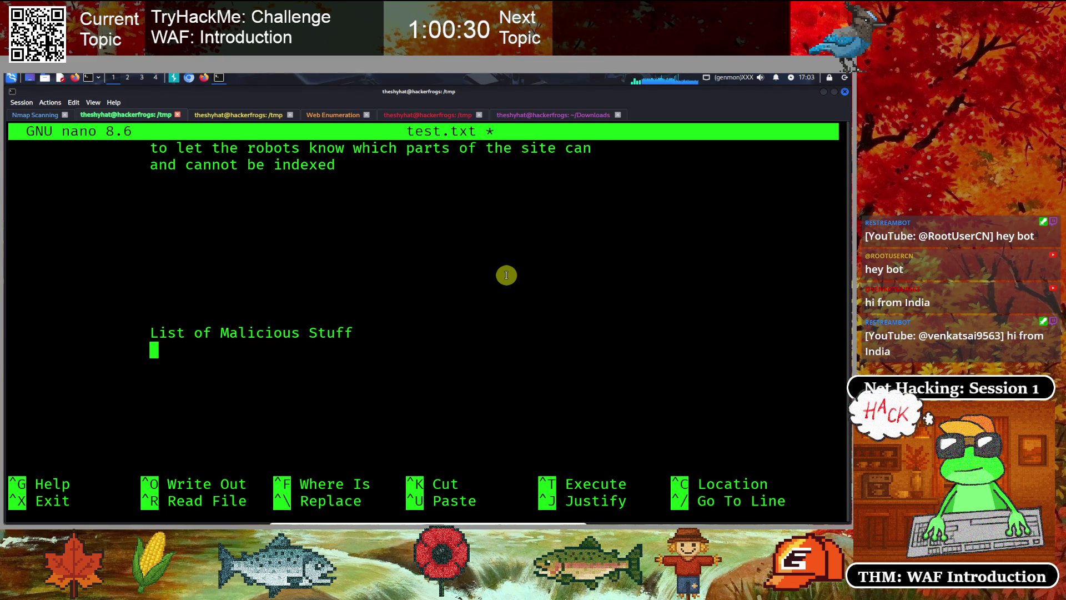
{"action": "type", "text": ";"}
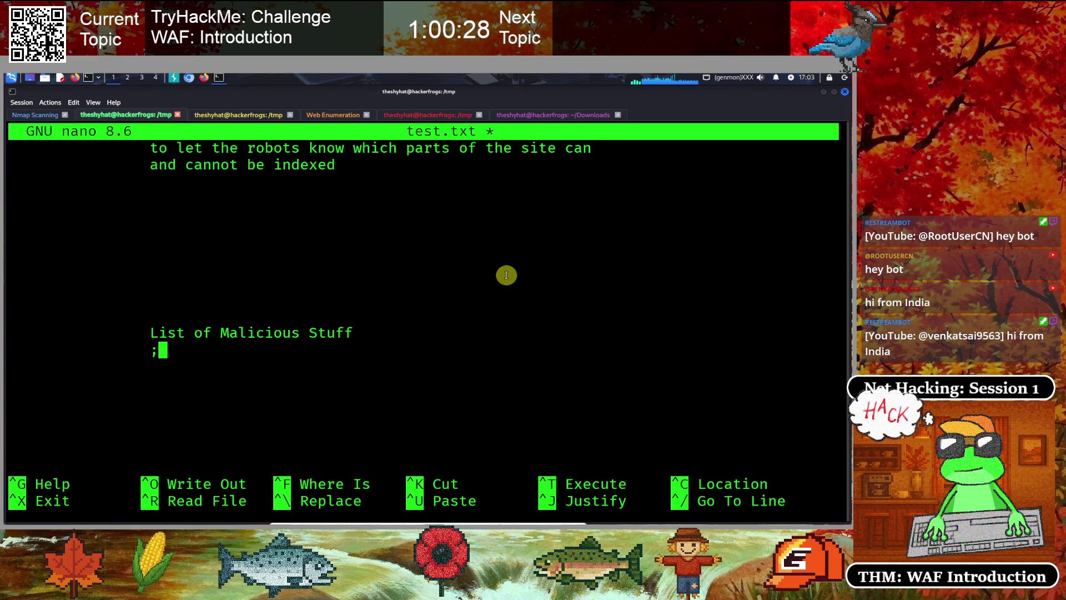
{"action": "key", "text": "BackSpace"}
{"action": "type", "text": "' or"}
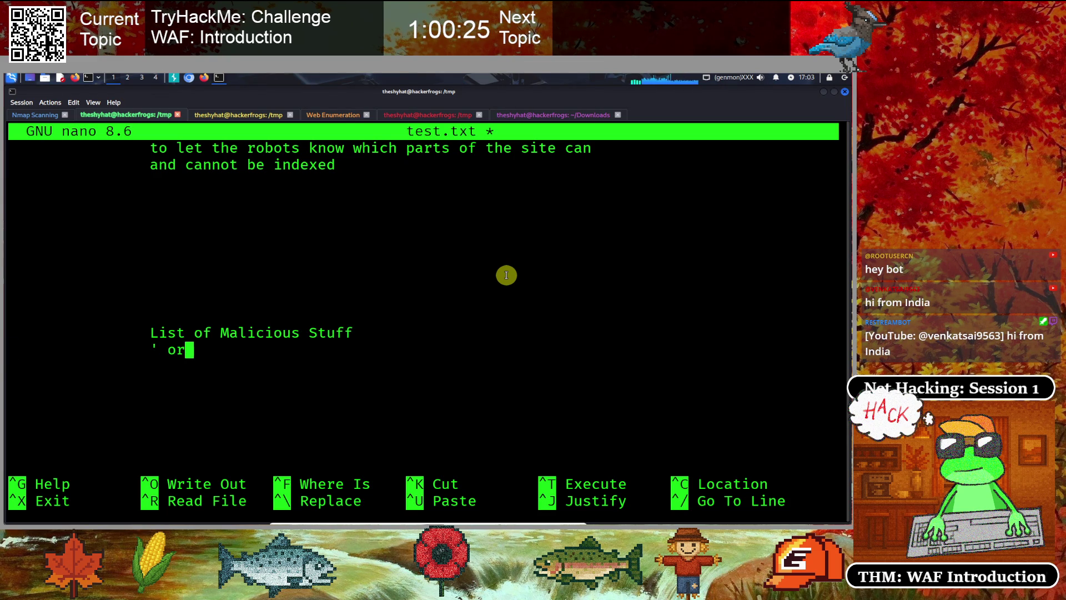
{"action": "type", "text": " 1=1 --"}
Add a <script>alert('XSS')</script> payload line beneath it
{"action": "key", "text": "Return"}
{"action": "key", "text": "Tab"}
{"action": "key", "text": "Tab"}
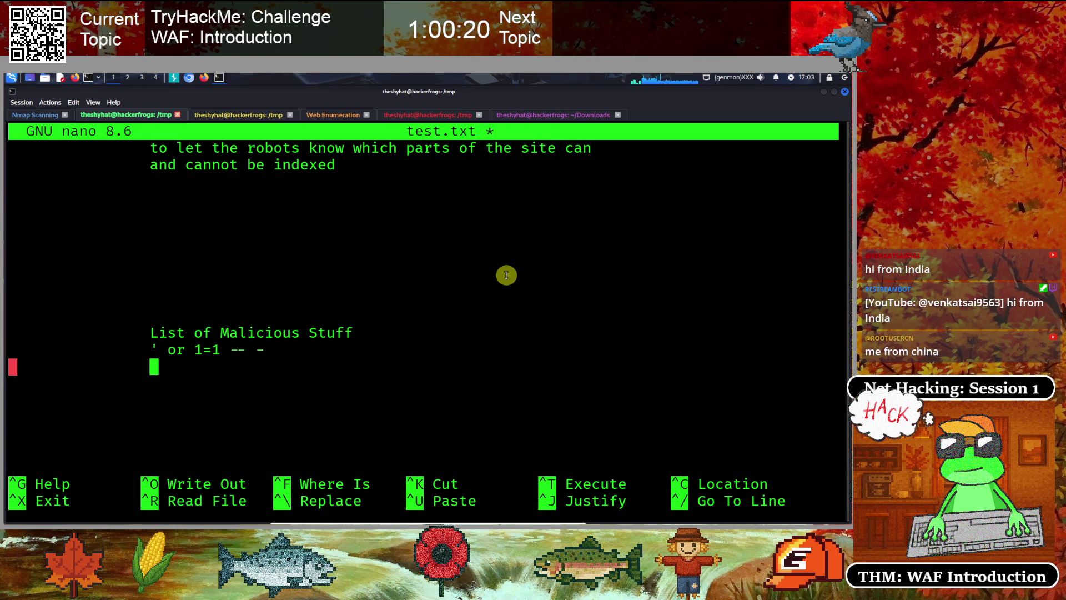
{"action": "type", "text": "<><"}
{"action": "key", "text": "Left"}
{"action": "key", "text": "Left"}
{"action": "key", "text": "Left"}
{"action": "type", "text": "ript><"}
{"action": "type", "text": "/s"}
{"action": "key", "text": "Left"}
{"action": "key", "text": "Left"}
{"action": "key", "text": "Left"}
{"action": "key", "text": "Left"}
{"action": "type", "text": "alert("}
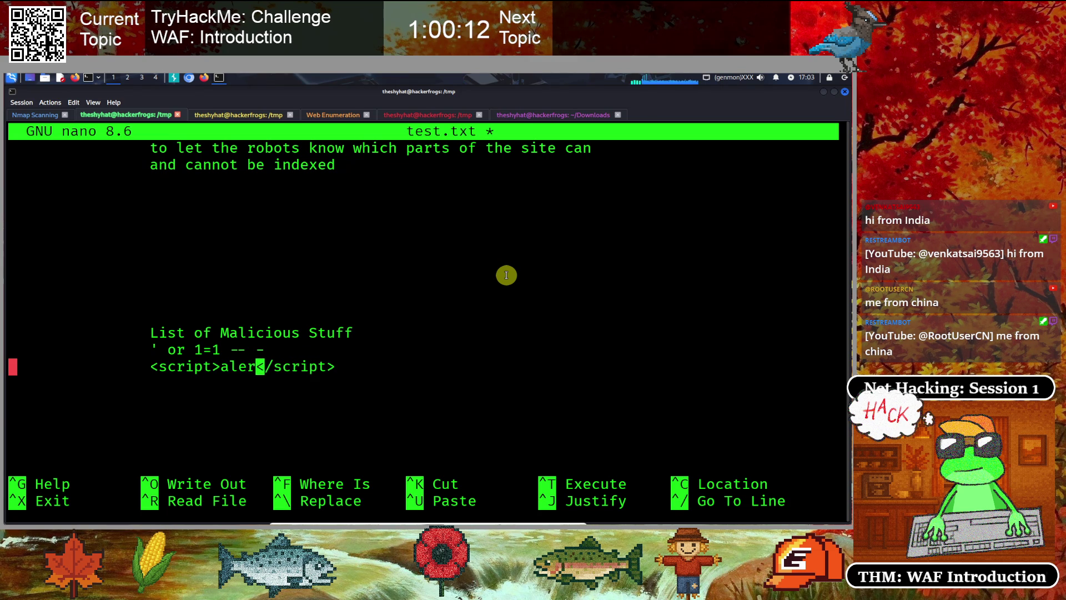
{"action": "type", "text": ")"}
{"action": "key", "text": "Left"}
{"action": "type", "text": "''"}
{"action": "key", "text": "Left"}
{"action": "type", "text": "XSS"}
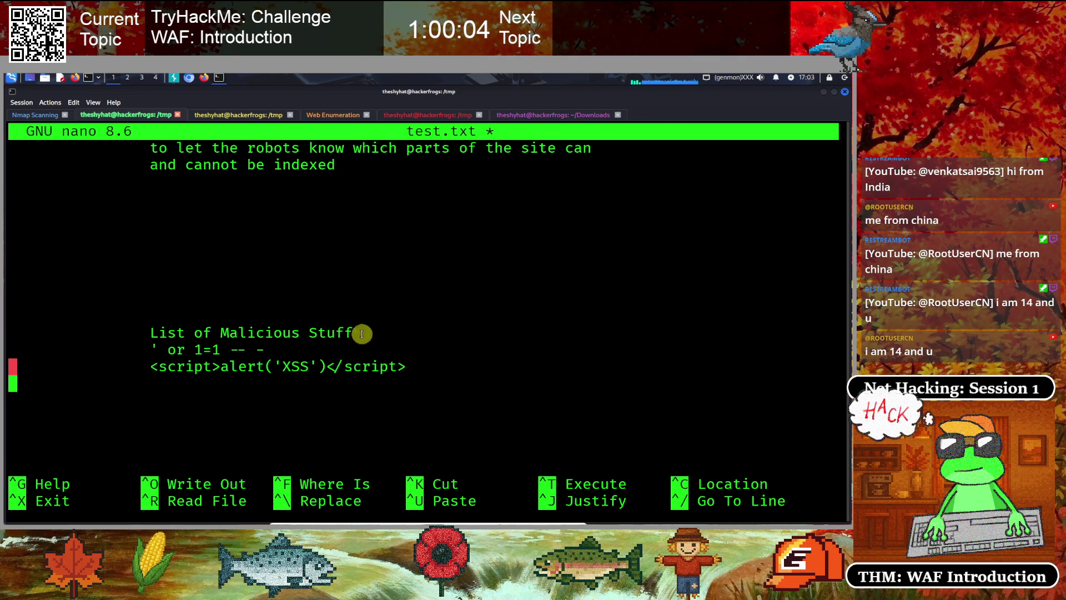
Highlight the heading and payload lines to review them, then return to the TryHackMe room
{"action": "mouse_move", "coordinate": [410, 368]}
{"action": "left_mouse_down"}
{"action": "mouse_move", "coordinate": [281, 365]}
{"action": "mouse_move", "coordinate": [164, 333]}
{"action": "mouse_move", "coordinate": [375, 346]}
{"action": "mouse_move", "coordinate": [486, 385]}
{"action": "left_mouse_up"}
{"action": "left_click", "coordinate": [211, 354]}
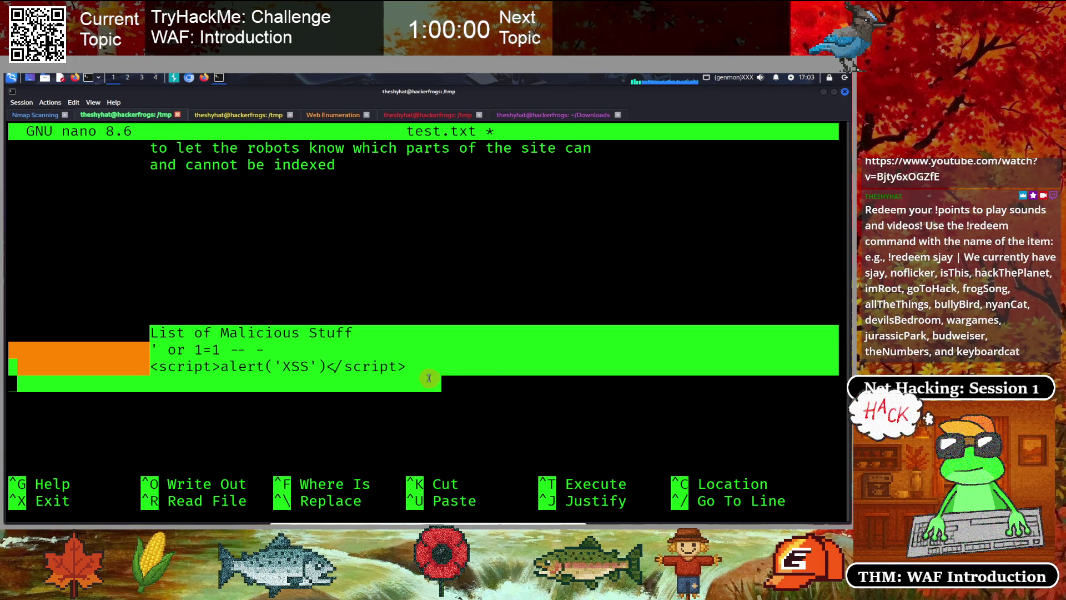
{"action": "left_click", "coordinate": [281, 371]}
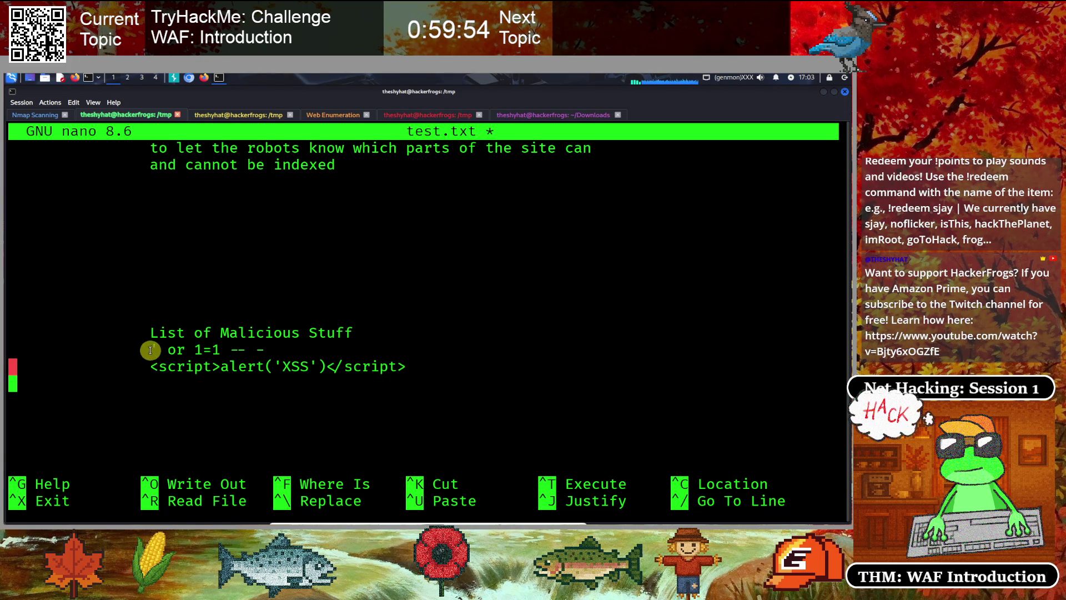
{"action": "mouse_move", "coordinate": [157, 348]}
{"action": "left_mouse_down"}
{"action": "mouse_move", "coordinate": [245, 348]}
{"action": "mouse_move", "coordinate": [236, 357]}
{"action": "left_mouse_up"}
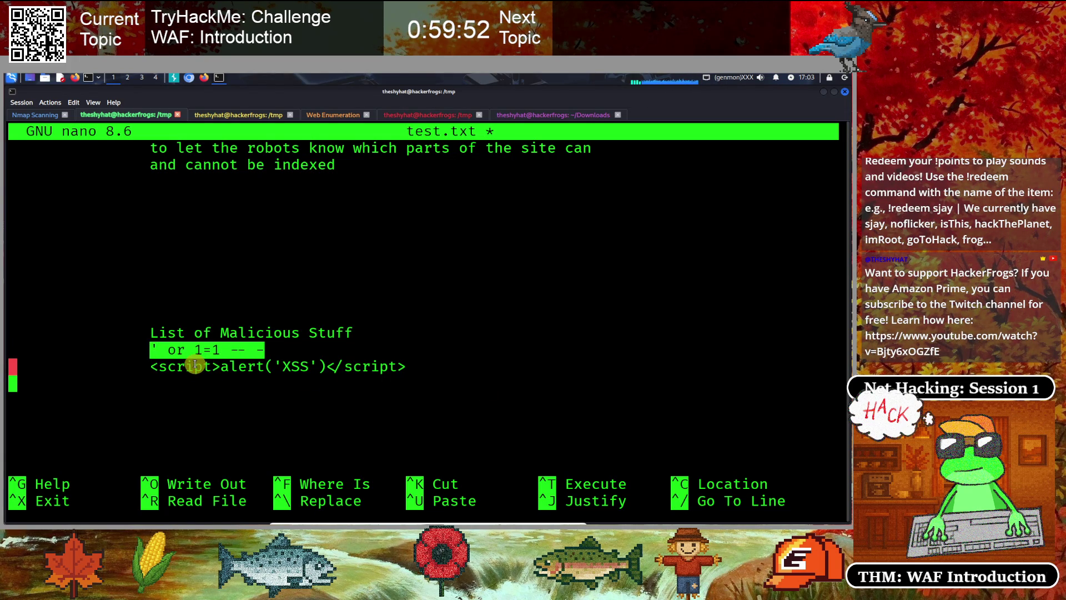
{"action": "left_click", "coordinate": [222, 352]}
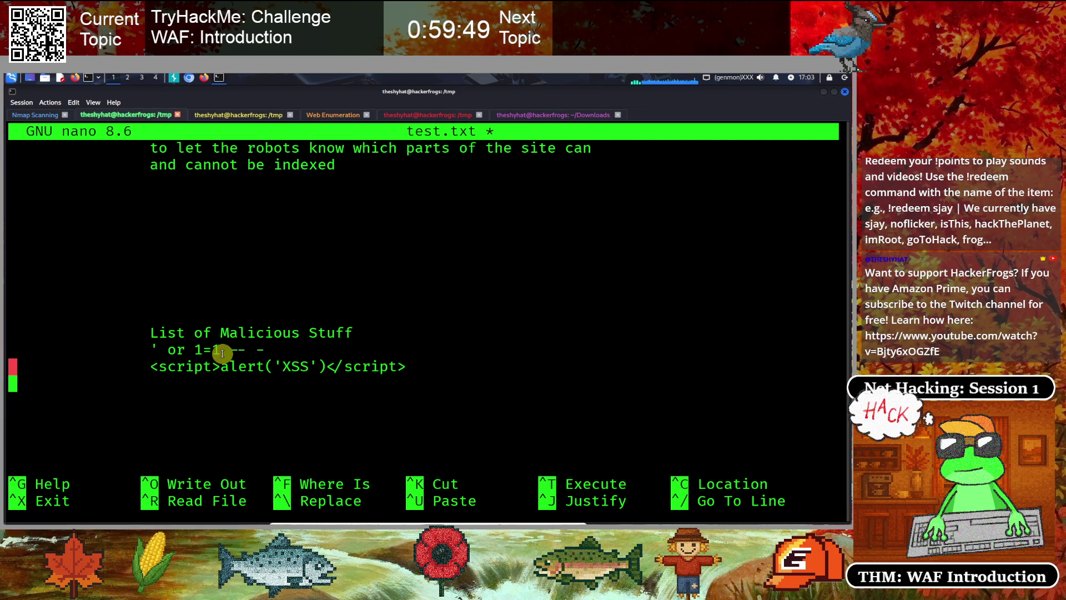
{"action": "left_click", "coordinate": [206, 78]}
{"action": "left_click", "coordinate": [341, 294]}
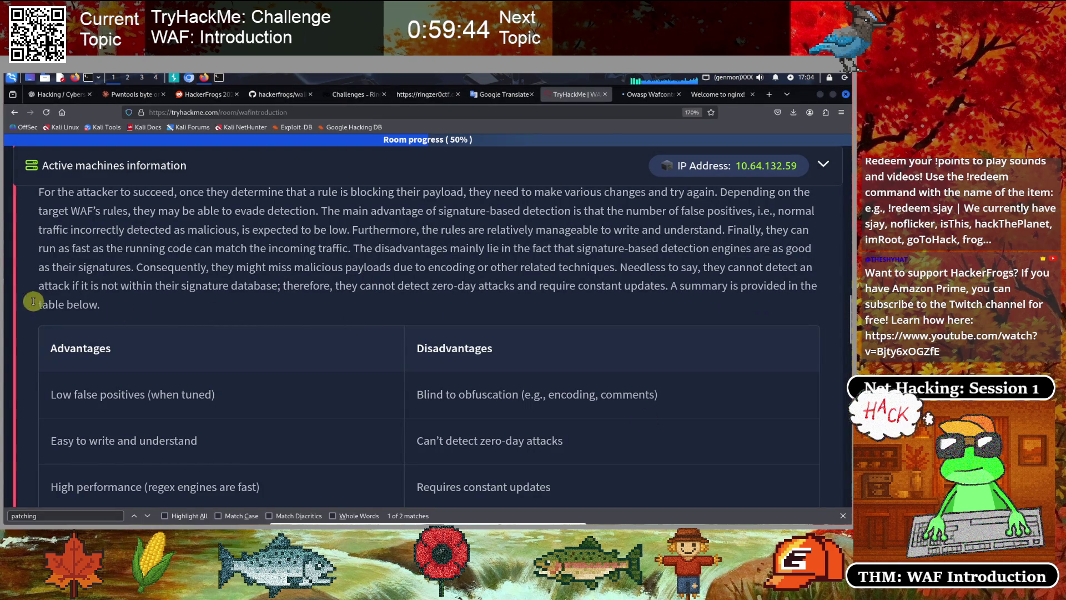
Scroll down to the signature-based detection advantages/disadvantages table
{"action": "scroll", "coordinate": [210, 279], "scroll_direction": "down", "scroll_amount": 2}
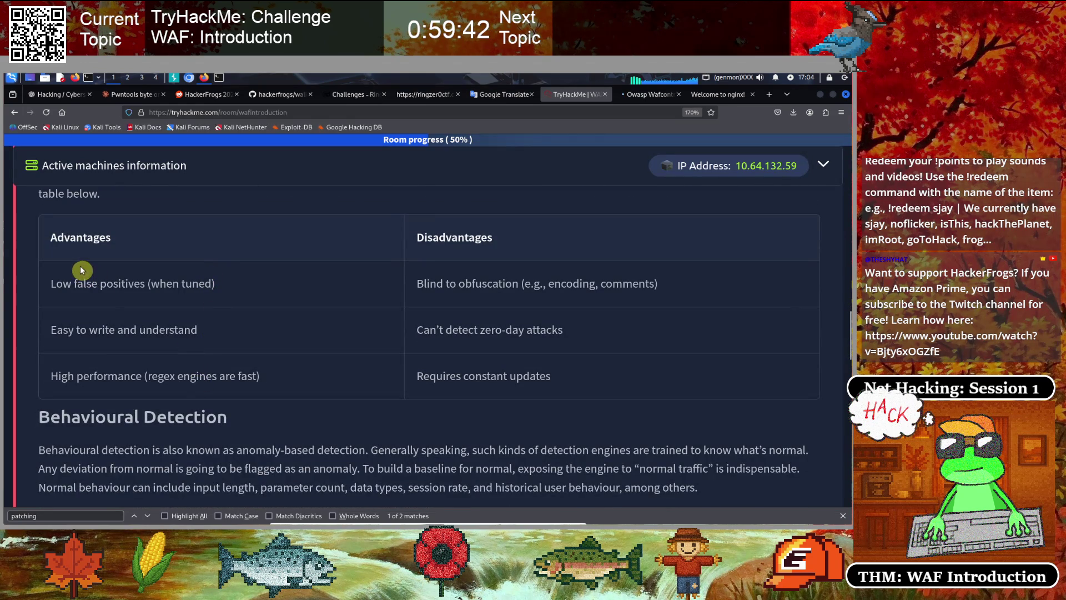